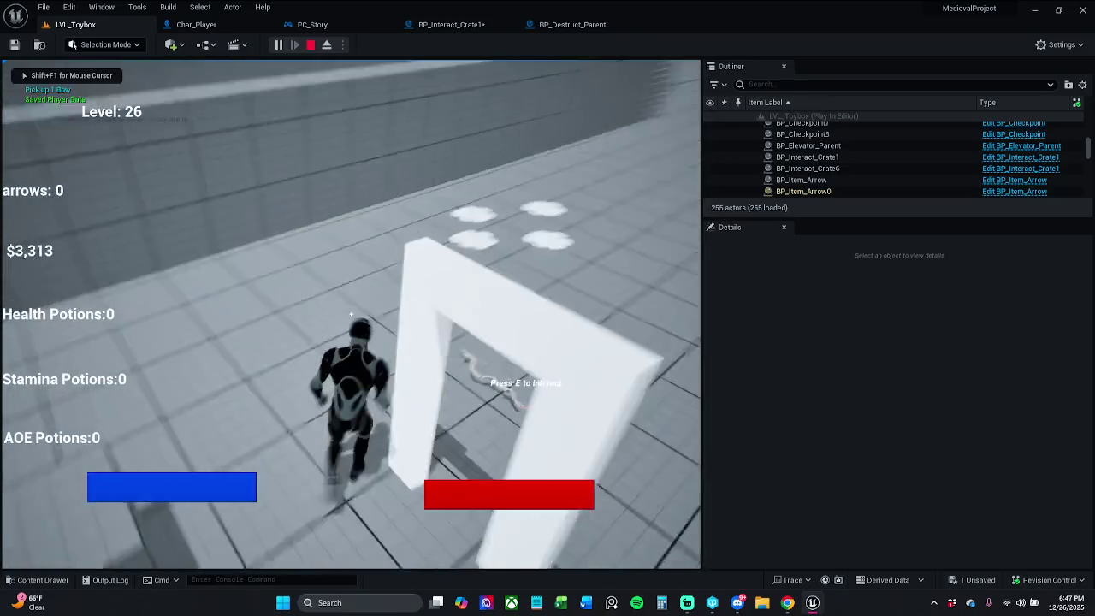
# Run the character forward through the level toward the arch, then end the playtest
pyautogui.press('w')
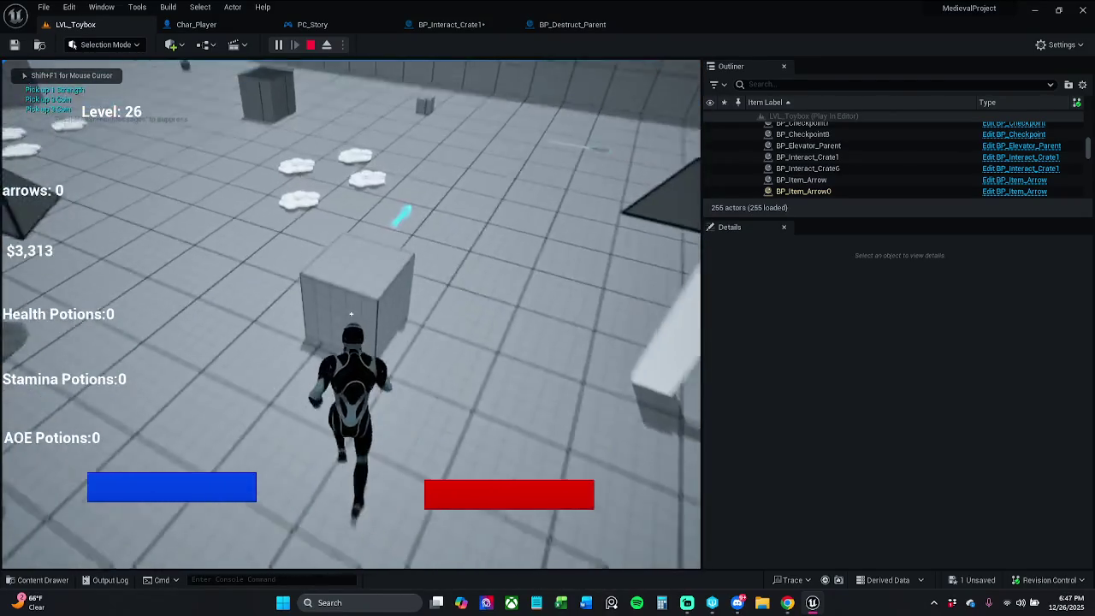
pyautogui.press('w')
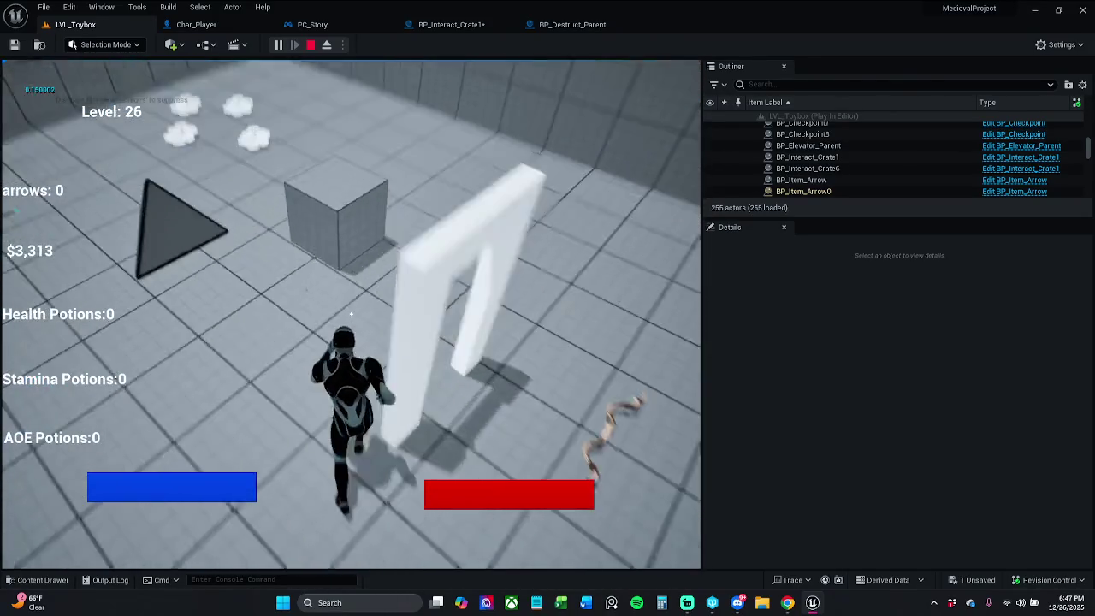
pyautogui.hotkey('shift', 'F1')
pyautogui.press('Escape')
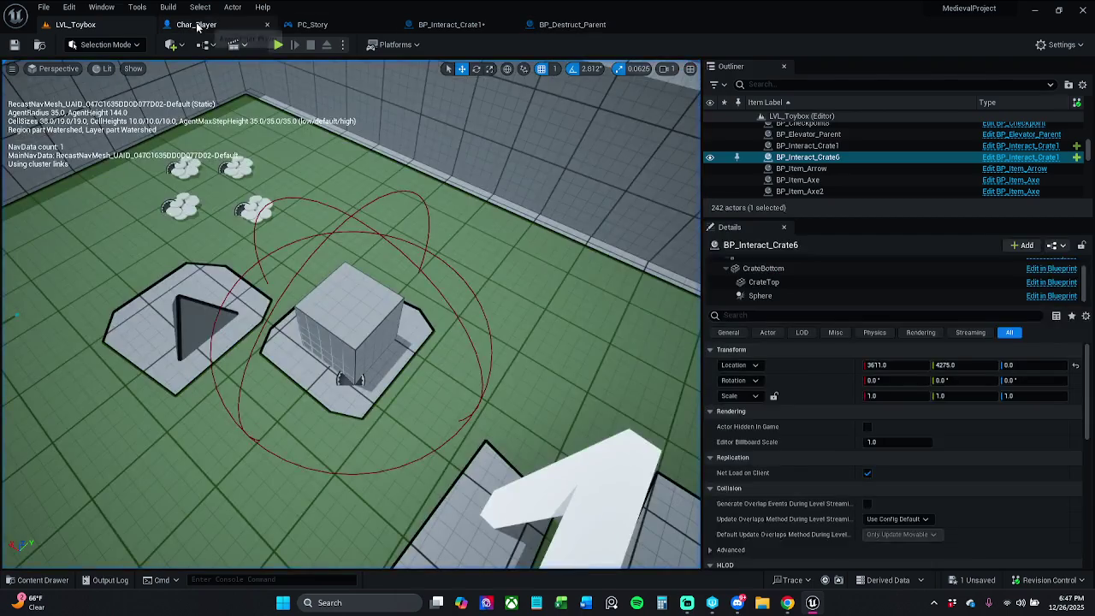
# Look over Char_Player's Event Graph and the BP_Destruct_Parent blueprint
pyautogui.click(196, 24)
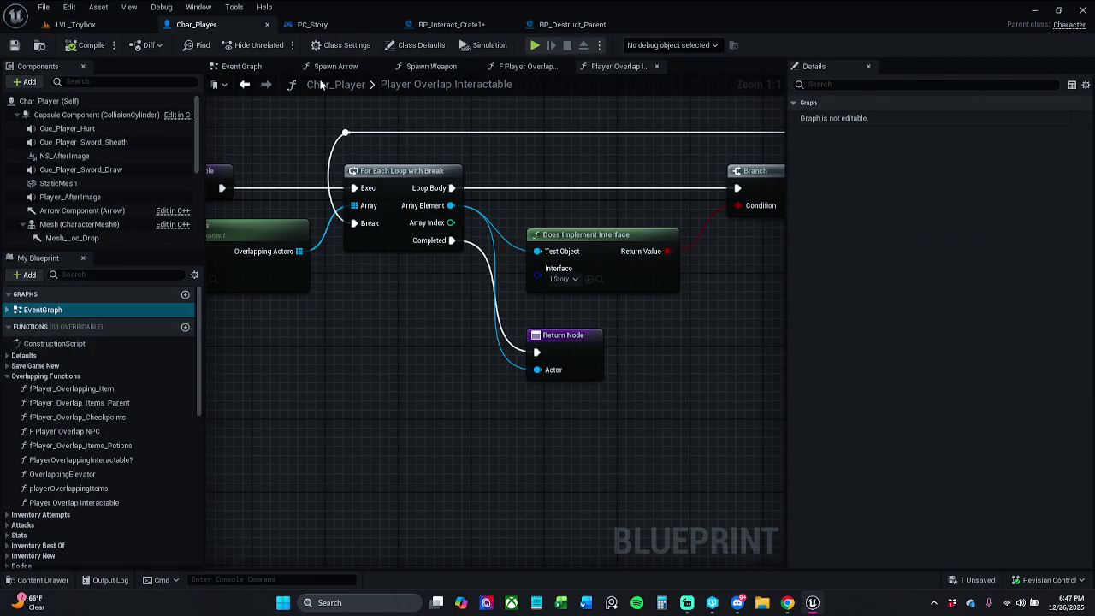
pyautogui.click(241, 66)
pyautogui.click(582, 25)
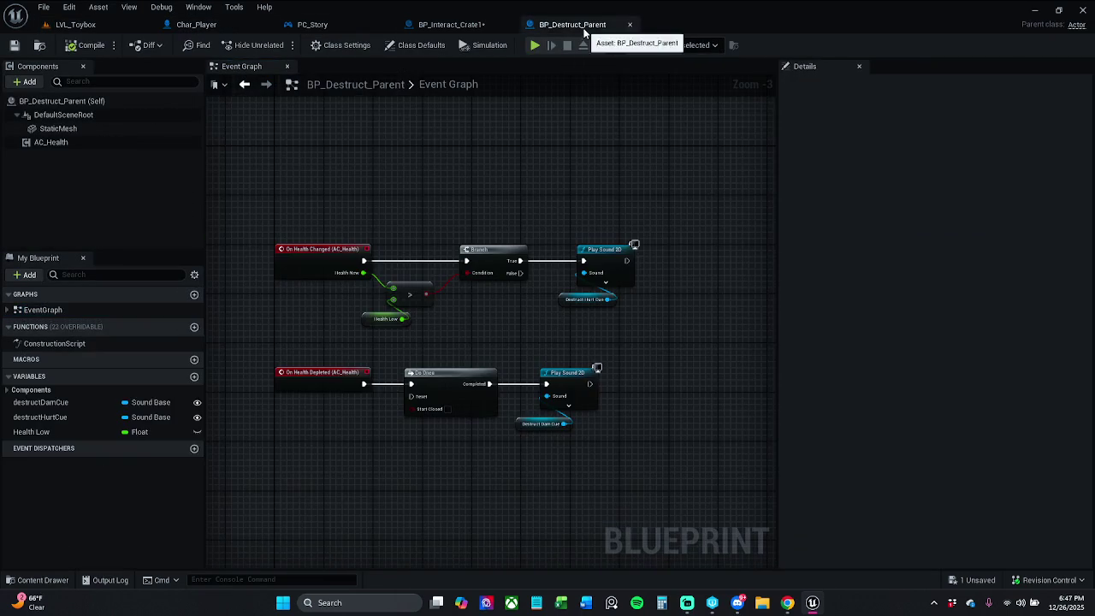
# In BP_Interact_Crate1, tick Paused on the Set Game Paused node and return to LVL_Toybox
pyautogui.click(453, 24)
pyautogui.scroll(-7, 571, 320)
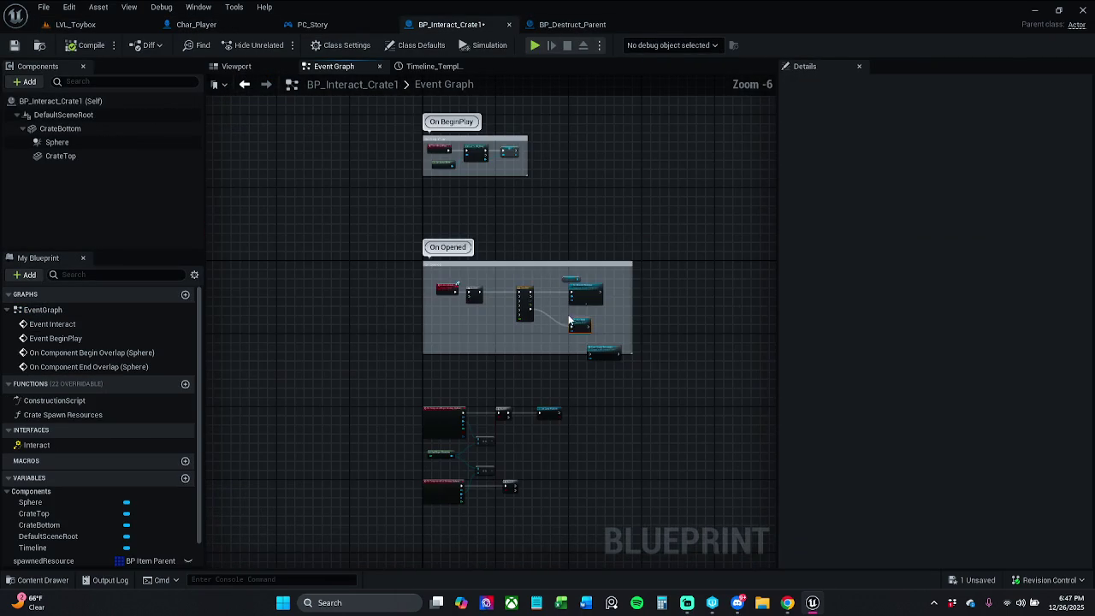
pyautogui.scroll(5, 462, 179)
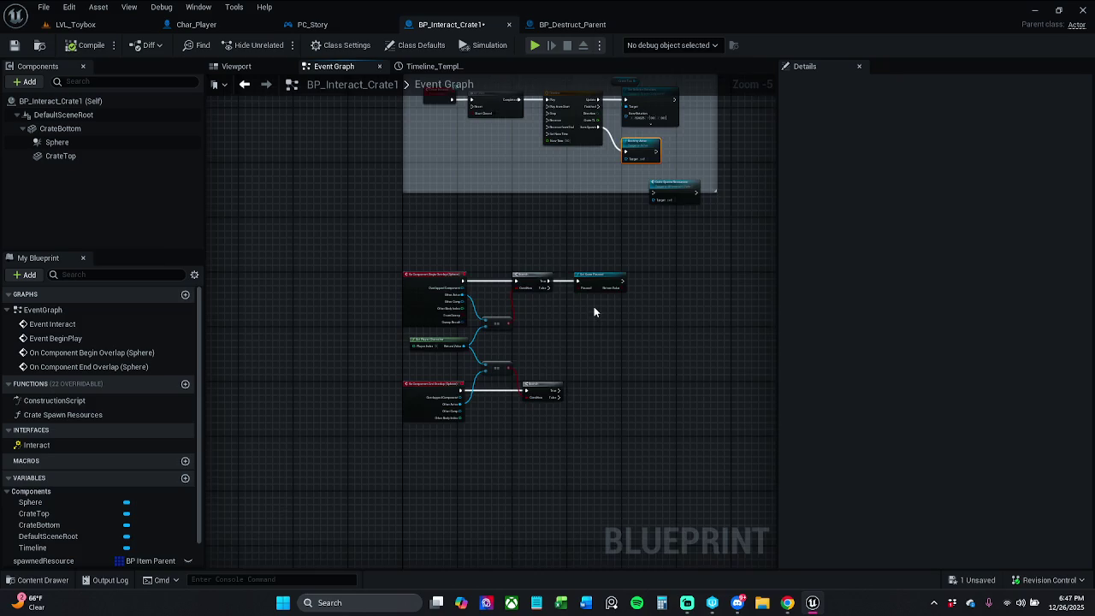
pyautogui.click(591, 267)
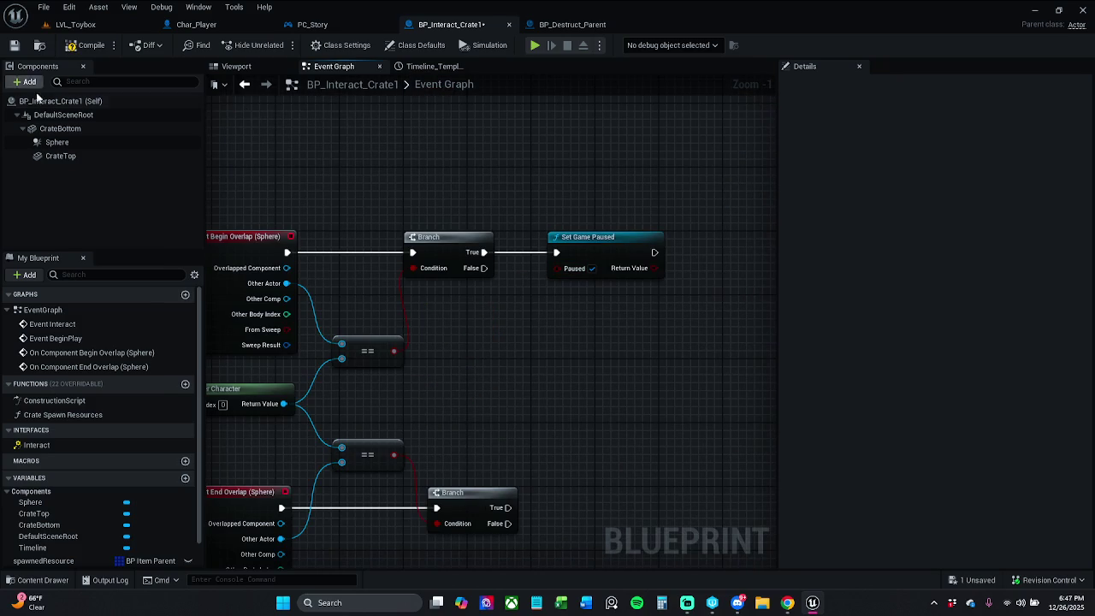
pyautogui.click(85, 24)
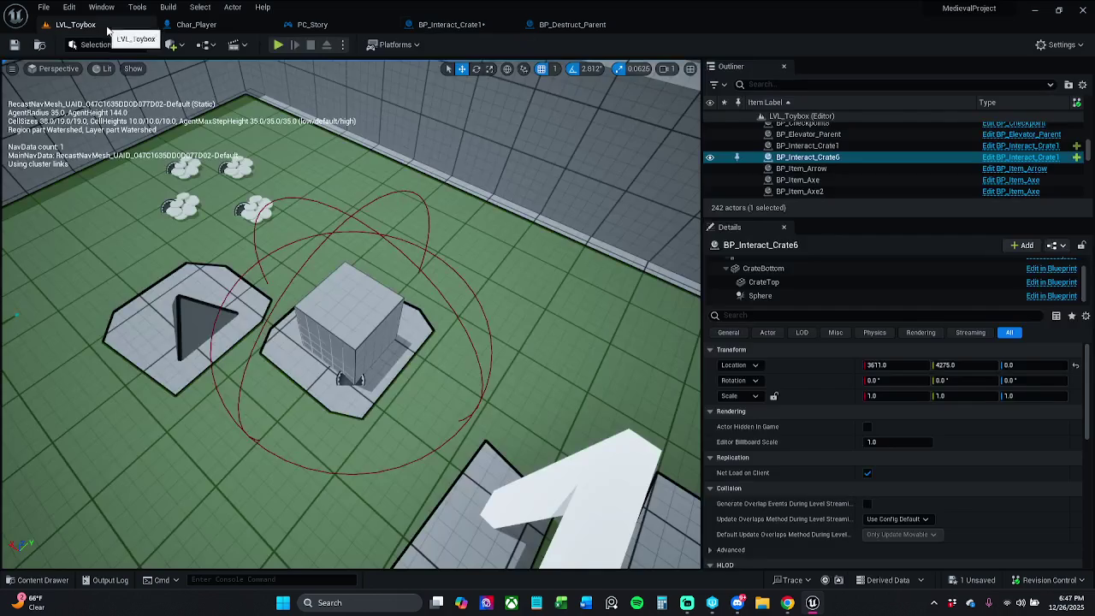
# After a quick playtest, drag BP_Interact_Crate1 to 4070, 5009 on the floor and save
pyautogui.click(276, 47)
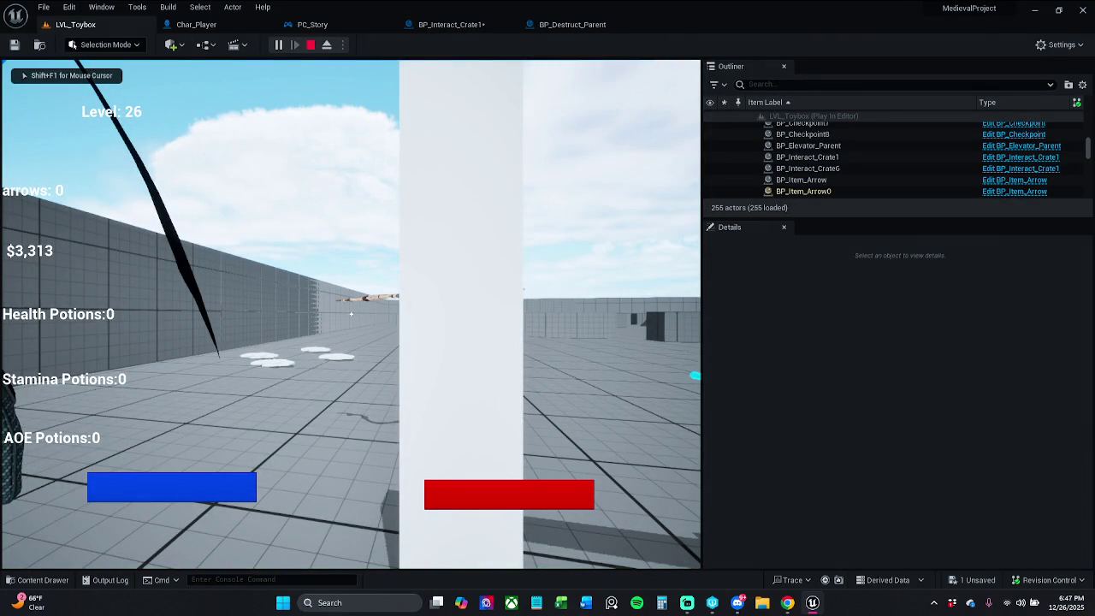
pyautogui.press('Escape')
pyautogui.press('f')
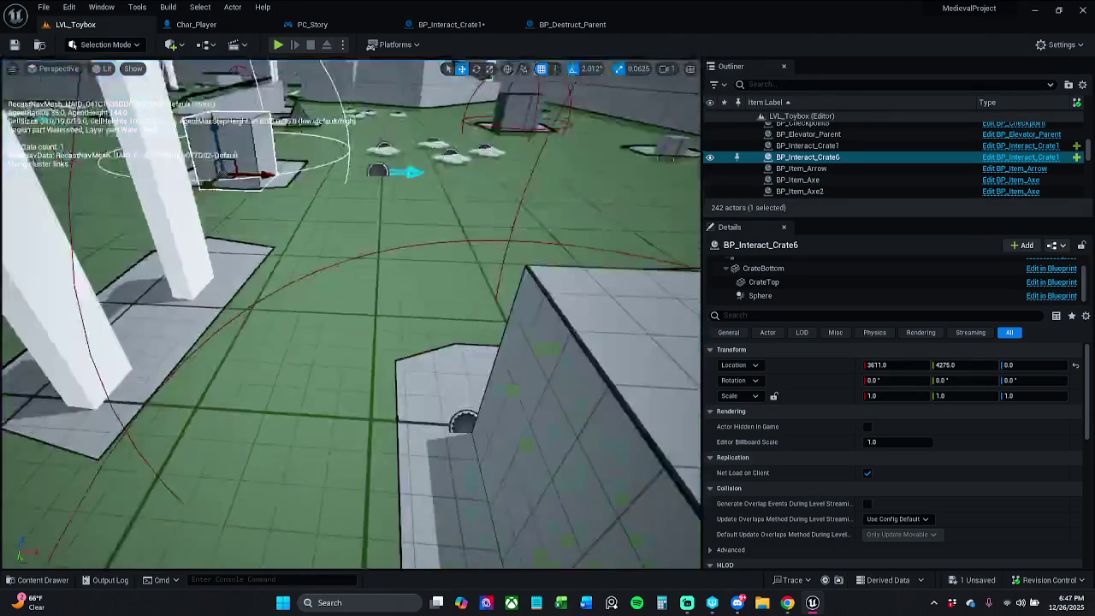
pyautogui.click(346, 274)
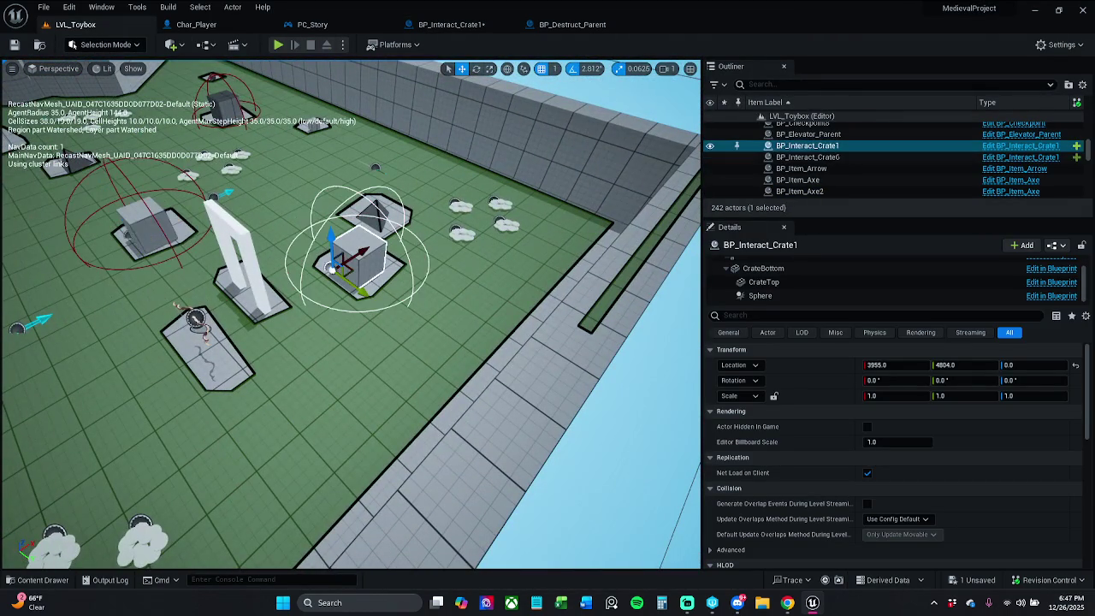
pyautogui.moveTo(351, 272)
pyautogui.mouseDown()
pyautogui.moveTo(454, 265)
pyautogui.moveTo(403, 294)
pyautogui.moveTo(417, 285)
pyautogui.mouseUp()
pyautogui.click(39, 45)
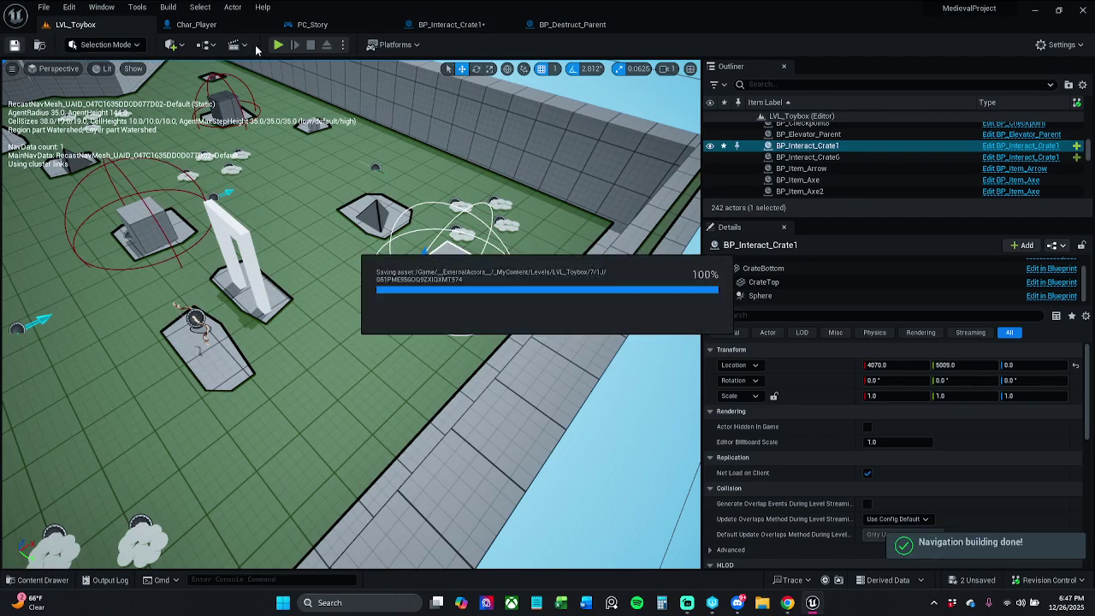
# Playtest again, running through the arch with a sweeping attack, then show Char_Player's Event Graph
pyautogui.click(278, 44)
pyautogui.press('w')
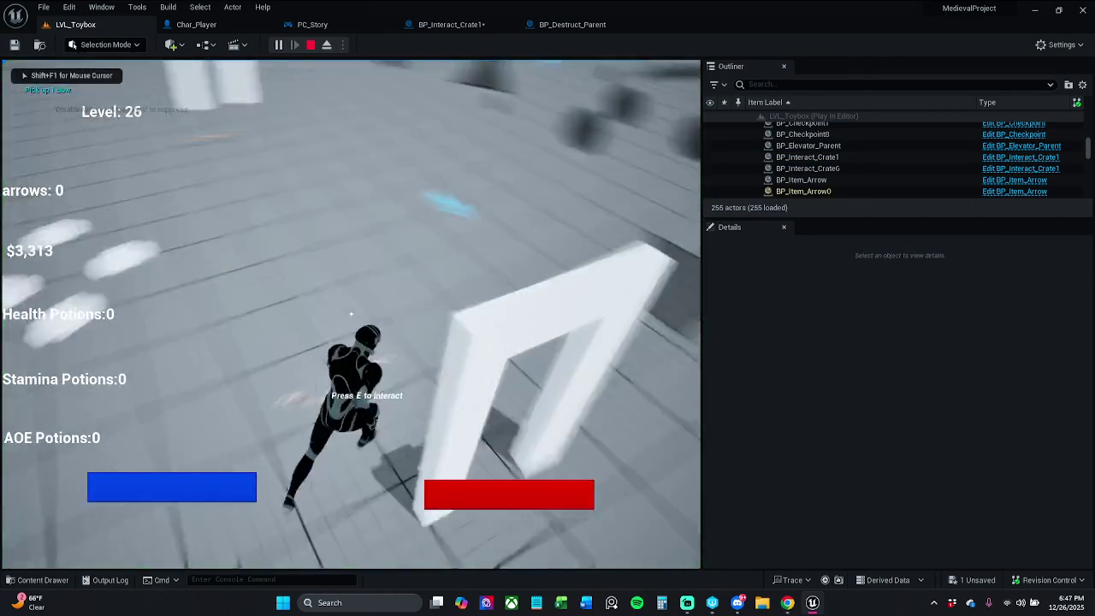
pyautogui.click(351, 314)
pyautogui.press('w')
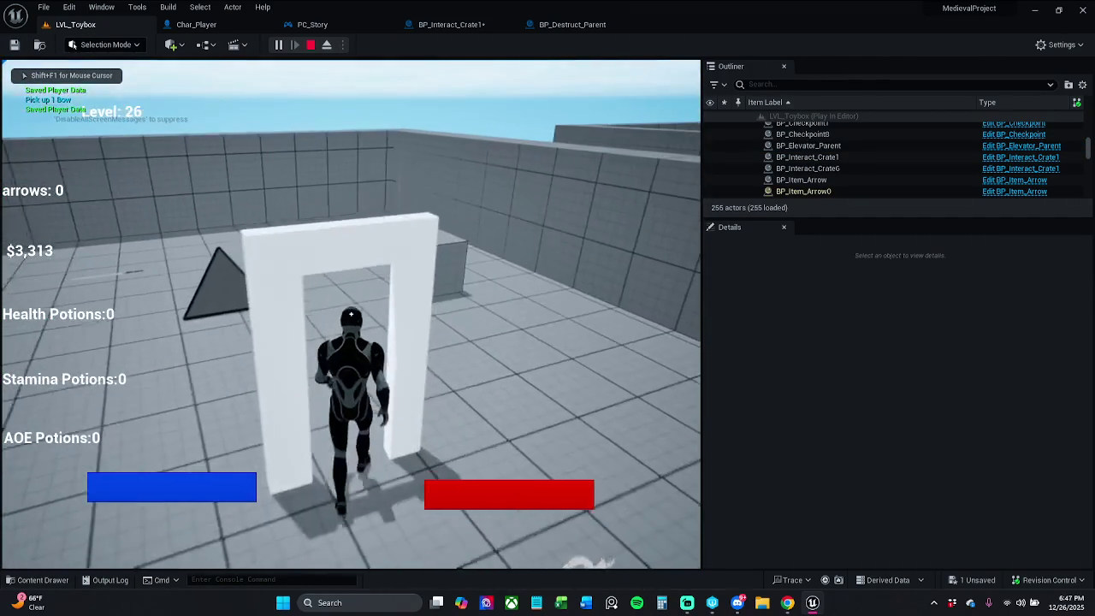
pyautogui.press('Escape')
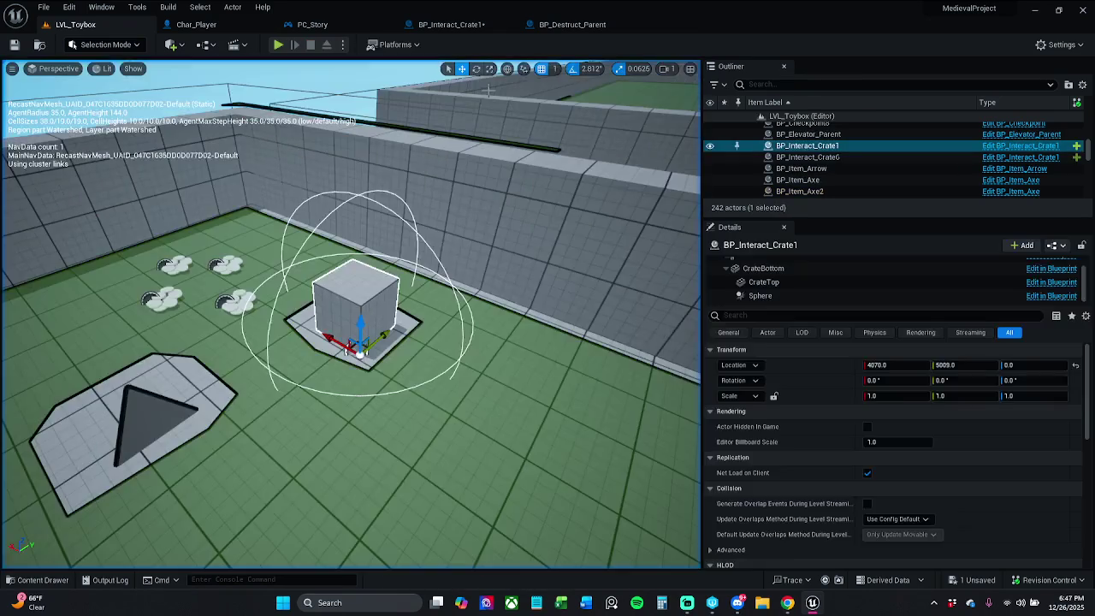
pyautogui.click(196, 24)
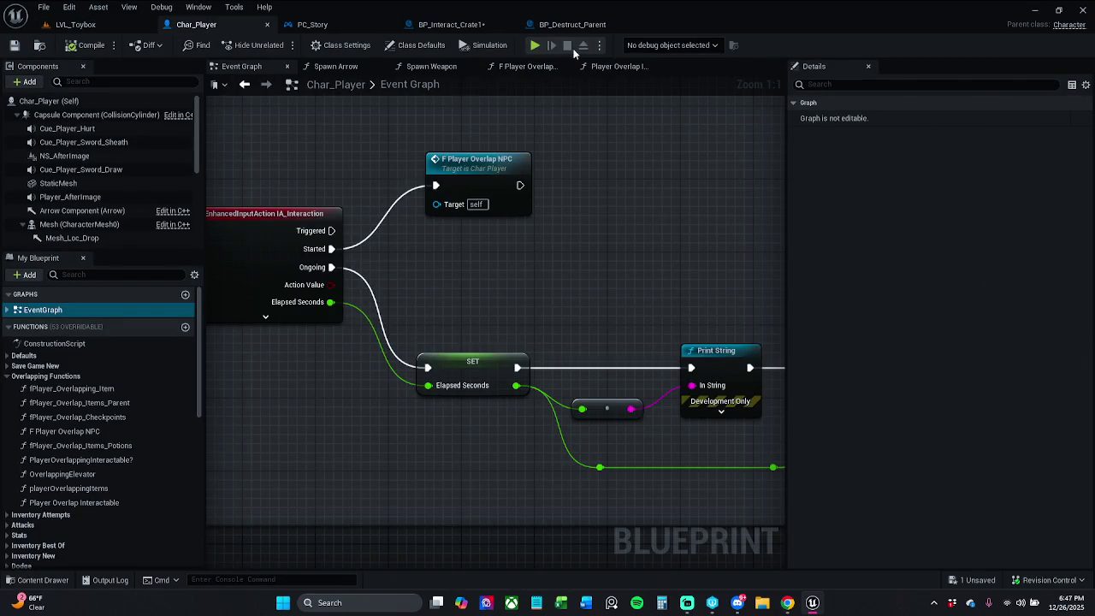
# Delete the Set Game Paused node from BP_Interact_Crate1 and save the blueprint
pyautogui.click(450, 24)
pyautogui.click(534, 228)
pyautogui.press('Delete')
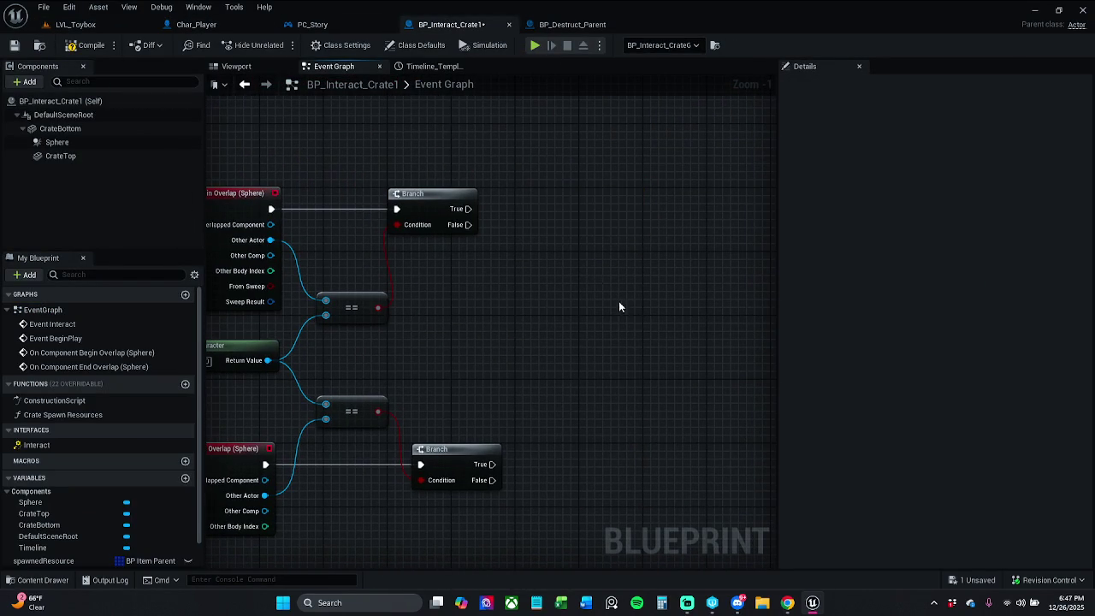
pyautogui.click(15, 45)
# Close BP_Destruct_Parent and open BP_Interact_Crate from the Interactables folder
pyautogui.click(566, 25)
pyautogui.click(631, 25)
pyautogui.click(42, 580)
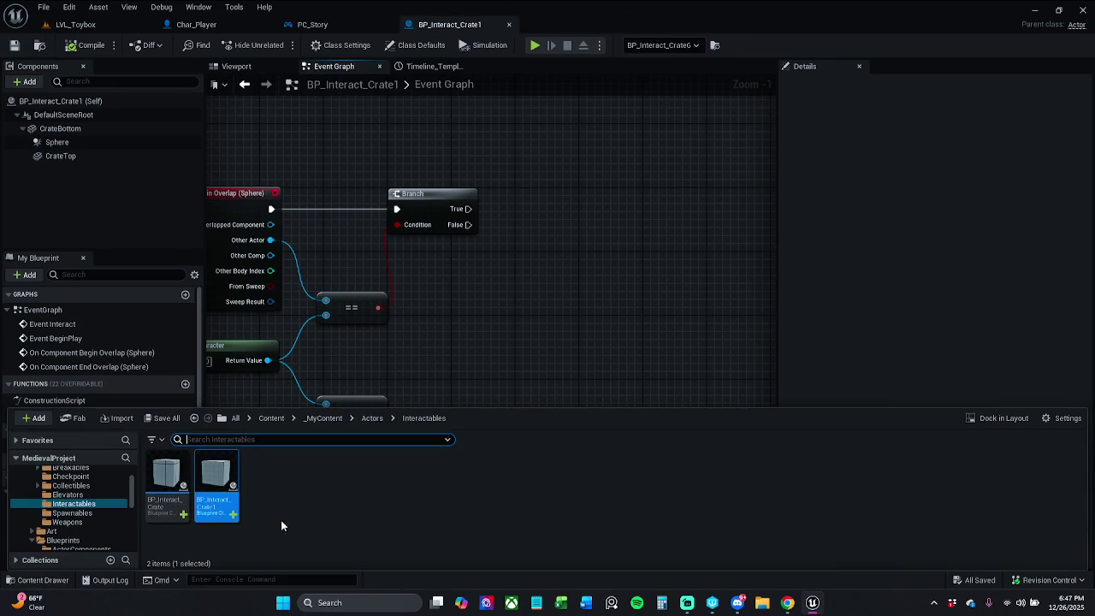
pyautogui.doubleClick(167, 479)
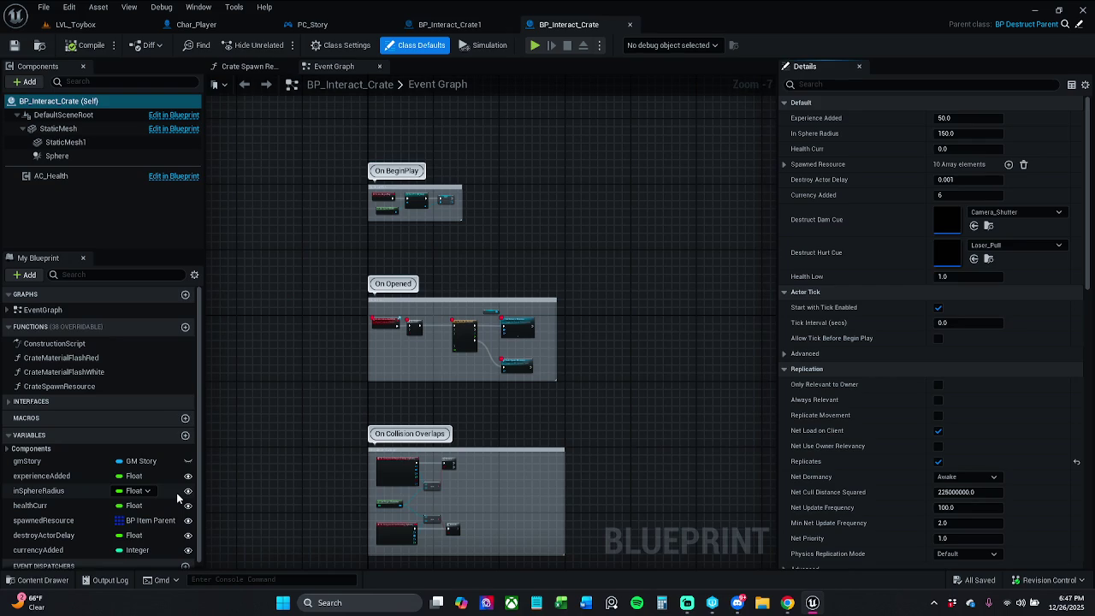
# Review BP_Interact_Crate's graph, including the On Collision Overlaps group
pyautogui.scroll(5, 364, 295)
pyautogui.moveTo(383, 327); pyautogui.dragTo(575, 331)
pyautogui.scroll(-3, 575, 334)
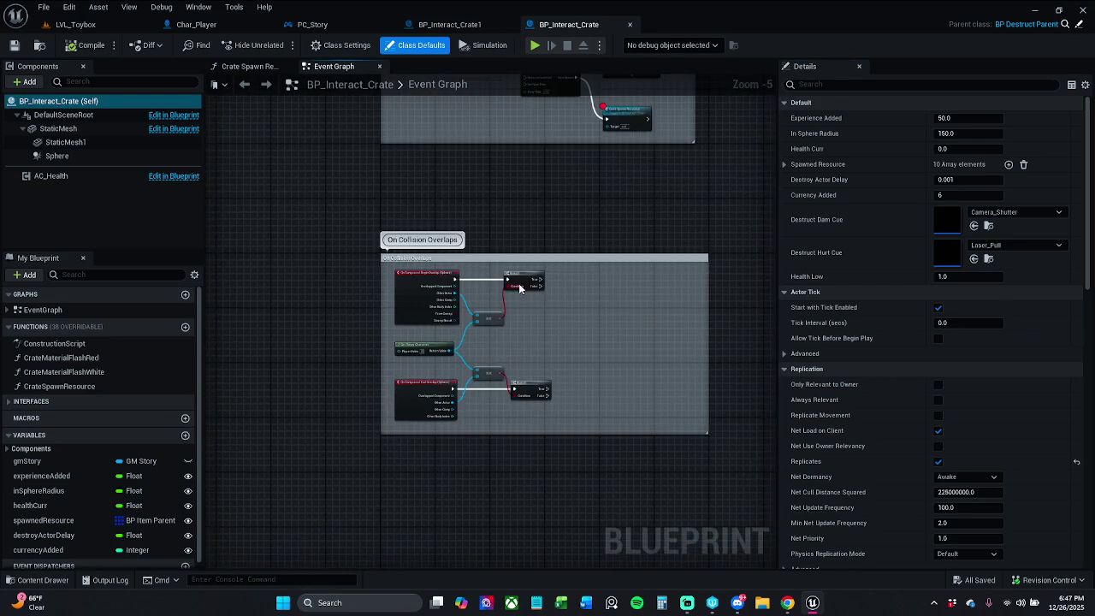
pyautogui.scroll(2, 519, 283)
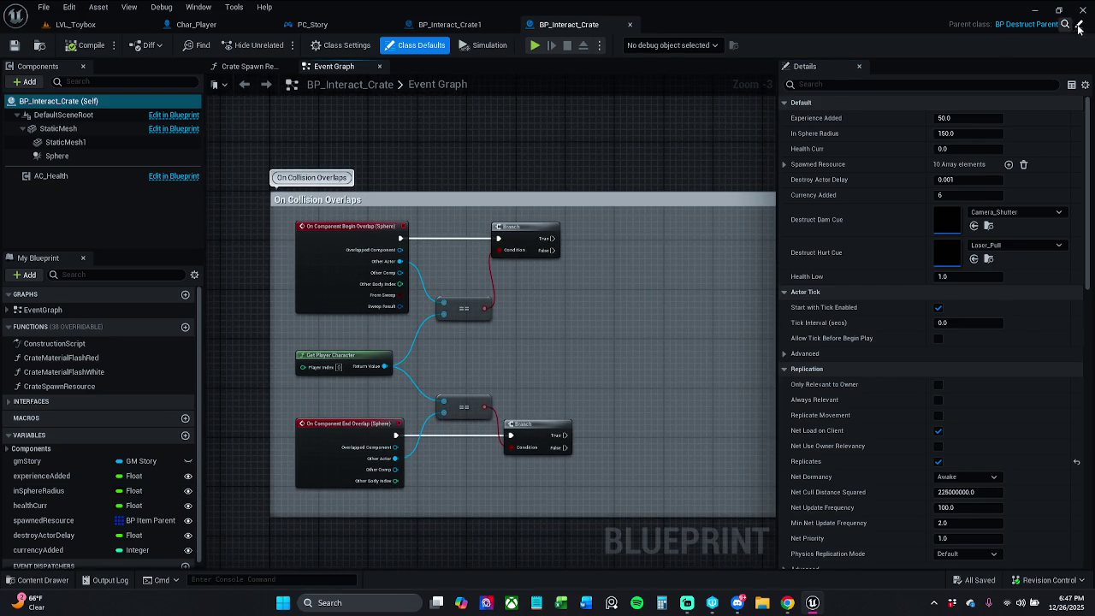
# Open parent BP_Destruct_Parent, check its EventGraph events, and peek at the Construction Script
pyautogui.click(1077, 27)
pyautogui.scroll(-8, 449, 274)
pyautogui.scroll(9, 445, 266)
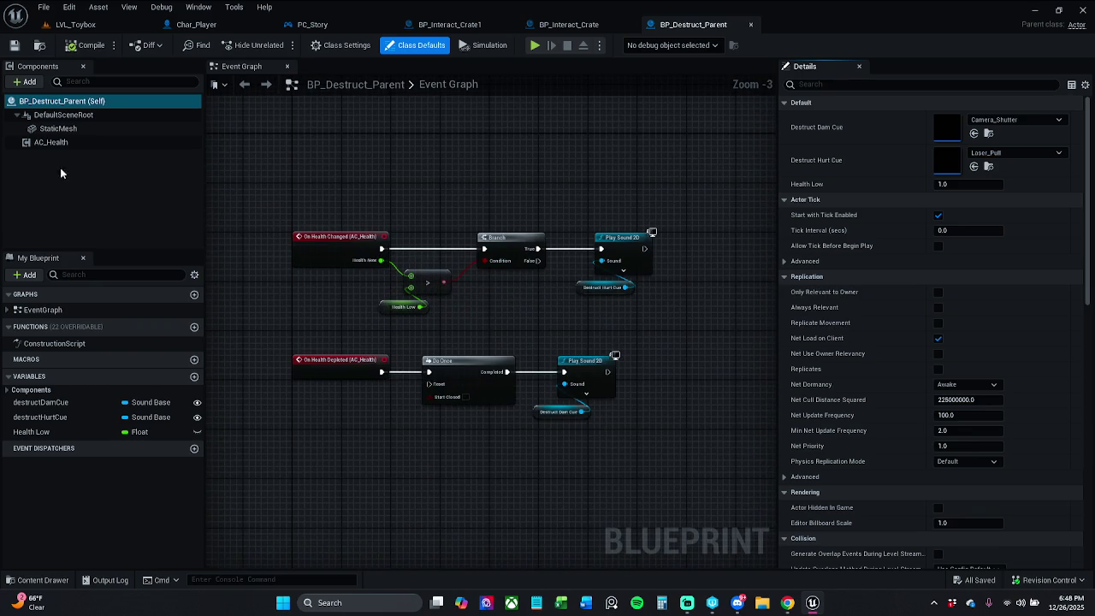
pyautogui.click(7, 310)
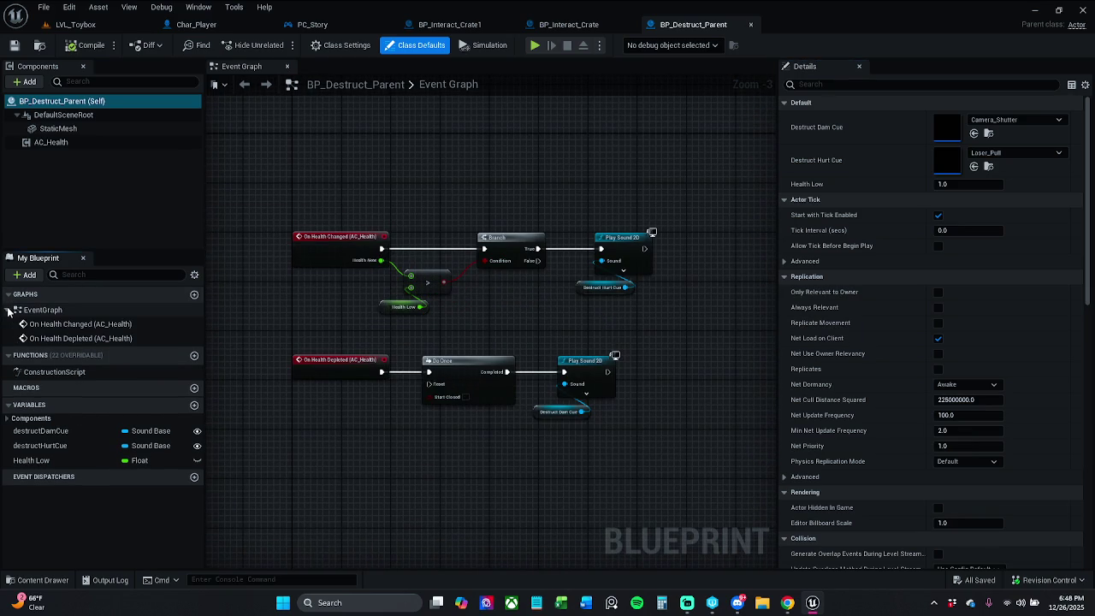
pyautogui.click(8, 310)
pyautogui.doubleClick(27, 344)
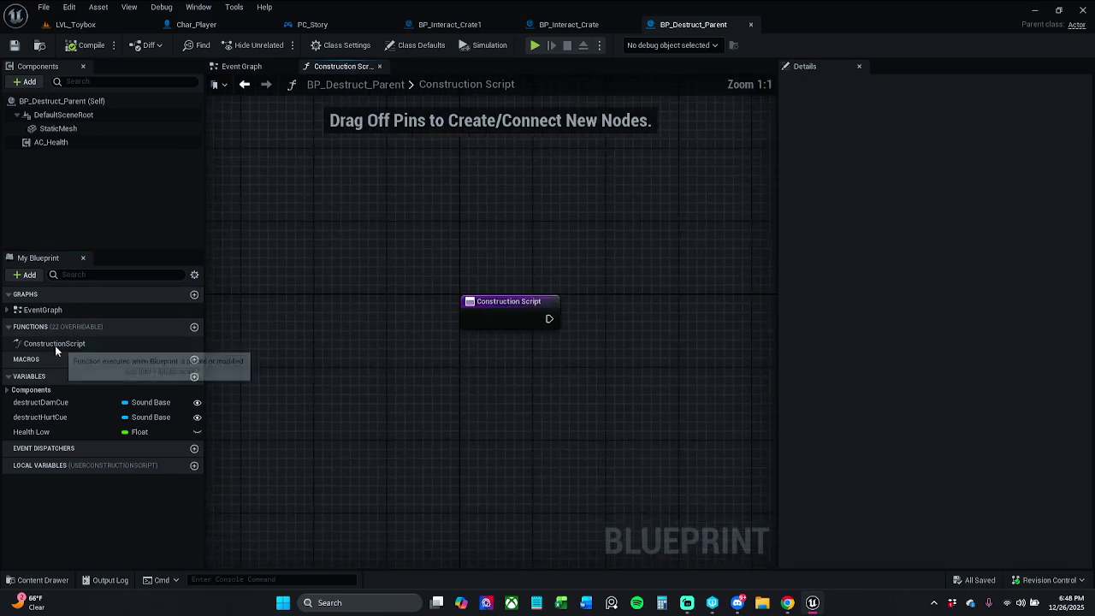
pyautogui.click(380, 67)
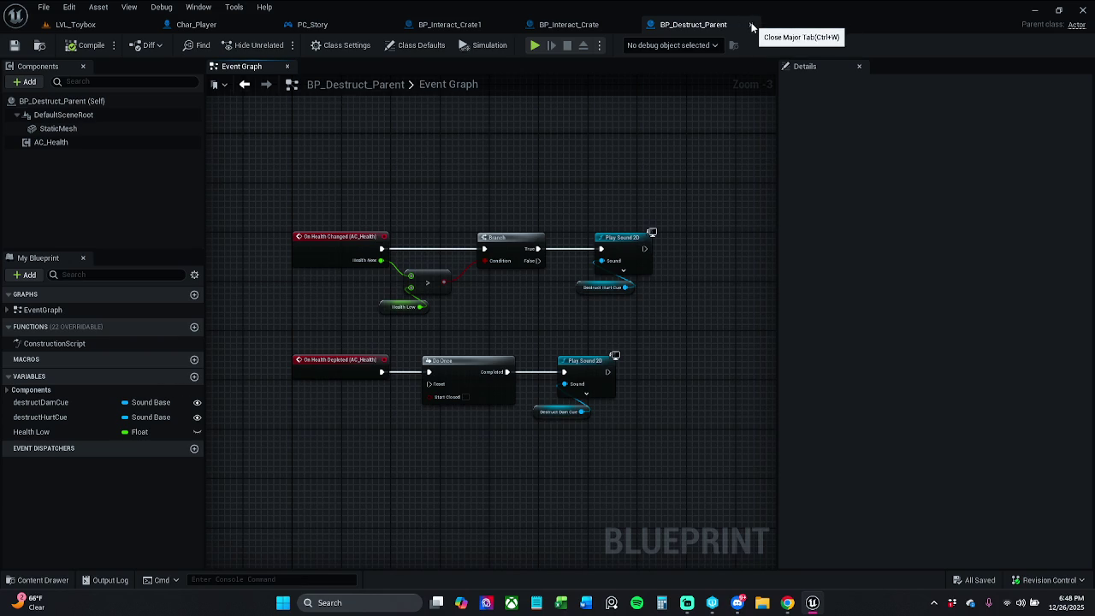
# Close BP_Destruct_Parent and view BP_Interact_Crate's class settings beside its On Opened nodes
pyautogui.click(751, 27)
pyautogui.moveTo(531, 142)
pyautogui.mouseDown()
pyautogui.moveTo(530, 344)
pyautogui.moveTo(509, 247)
pyautogui.moveTo(541, 382)
pyautogui.mouseUp()
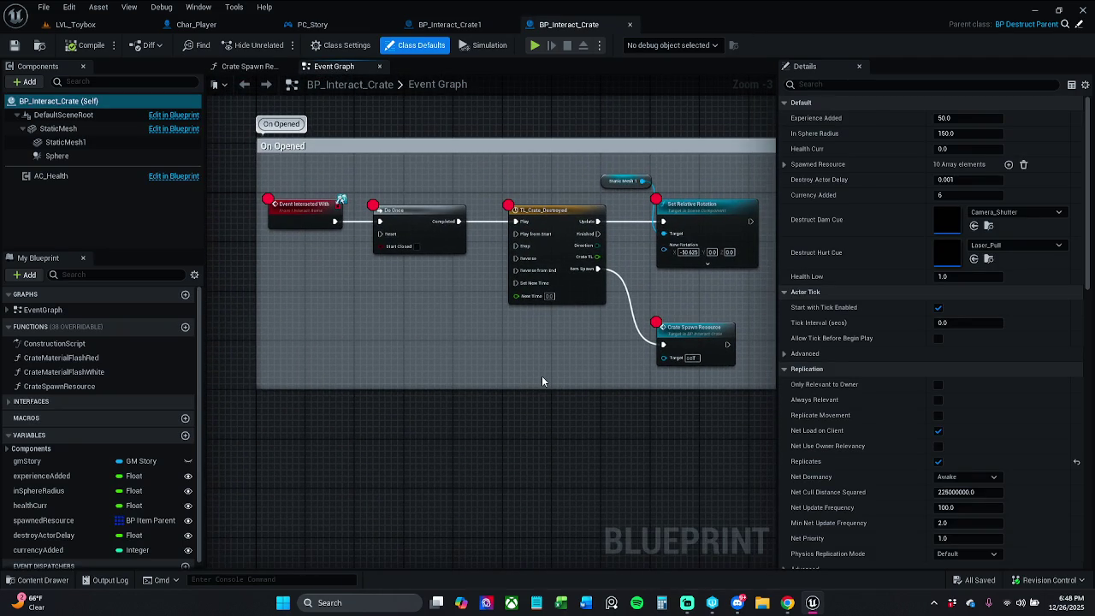
pyautogui.click(333, 45)
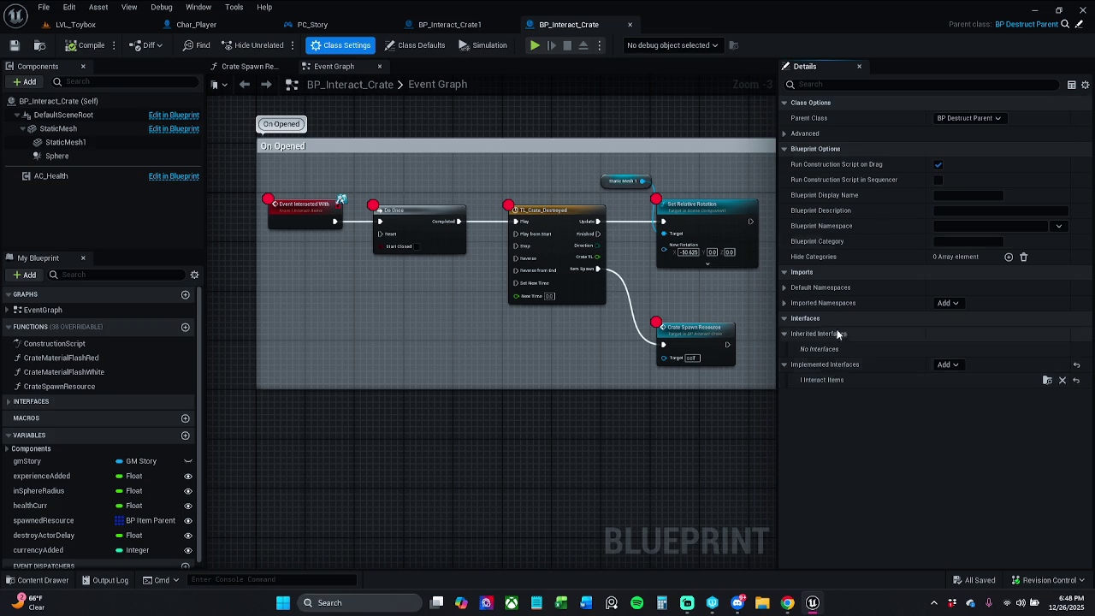
# Compare BP_Interact_Crate1's class settings and interfaces, then return to BP_Interact_Crate
pyautogui.click(464, 29)
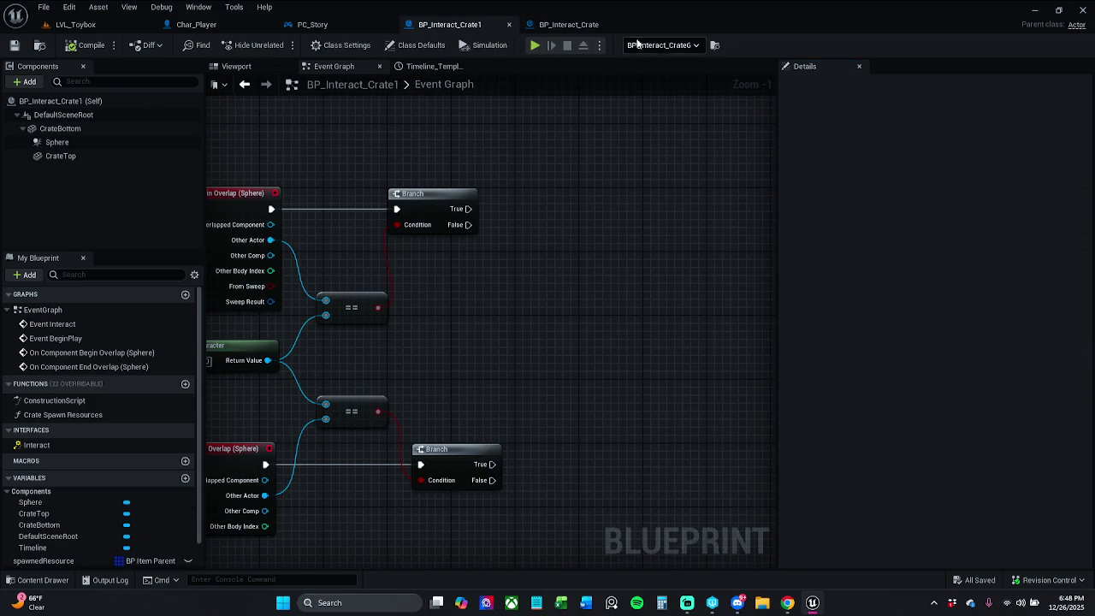
pyautogui.click(340, 45)
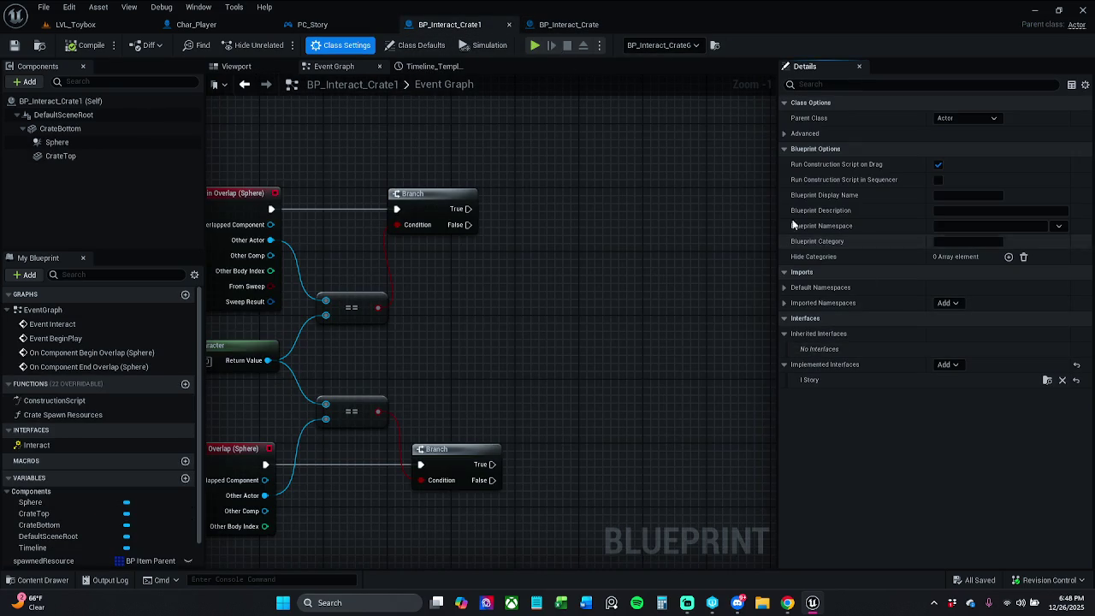
pyautogui.click(585, 29)
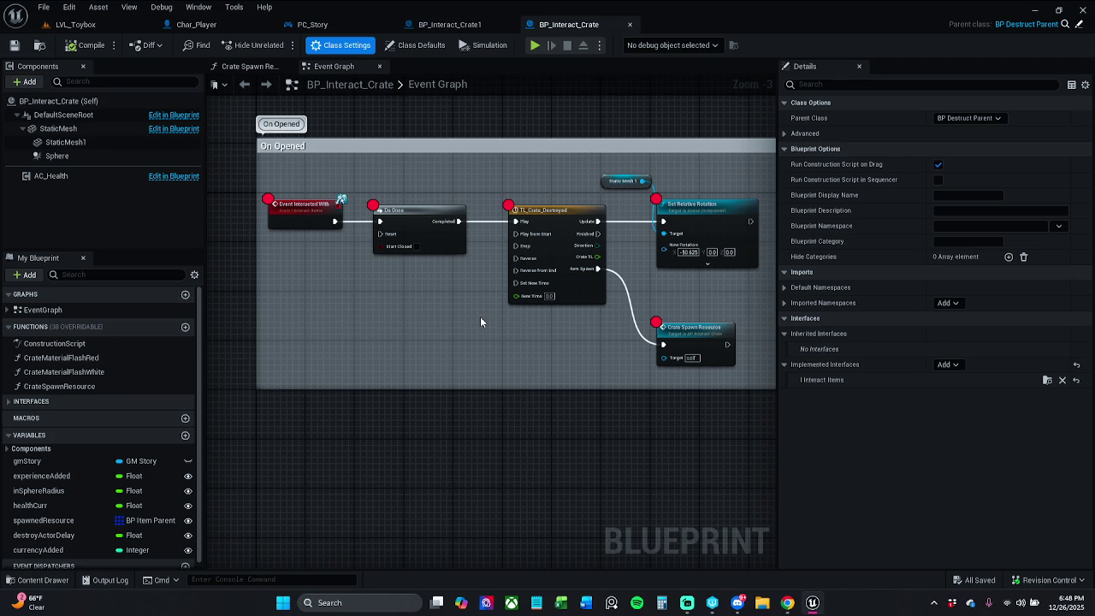
# Add I Interact Items as an implemented interface of BP_Interact_Crate1
pyautogui.click(467, 26)
pyautogui.click(949, 364)
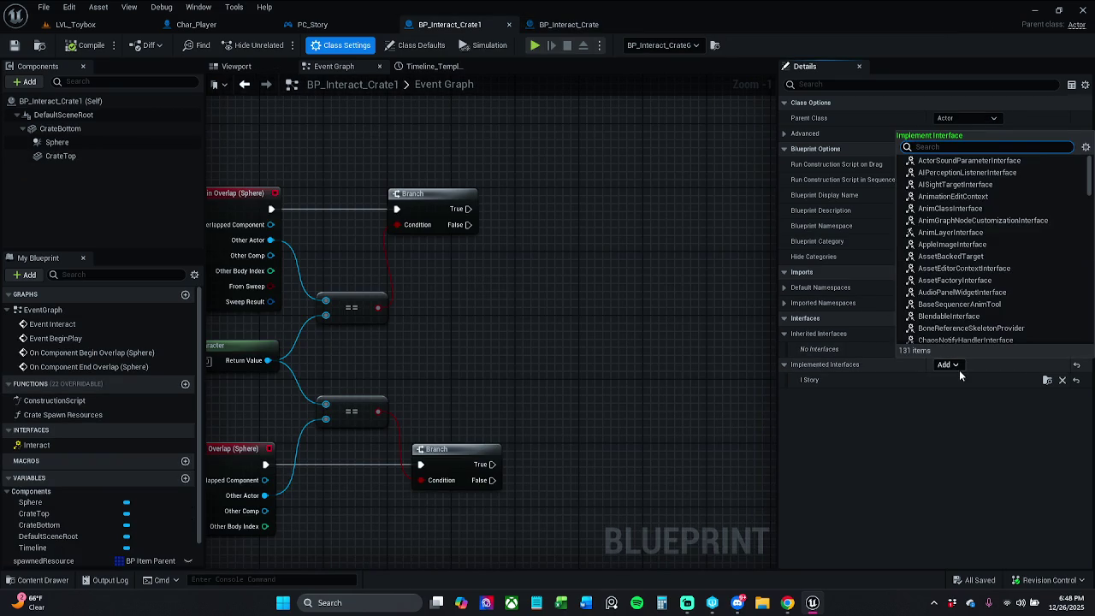
pyautogui.write('I_I')
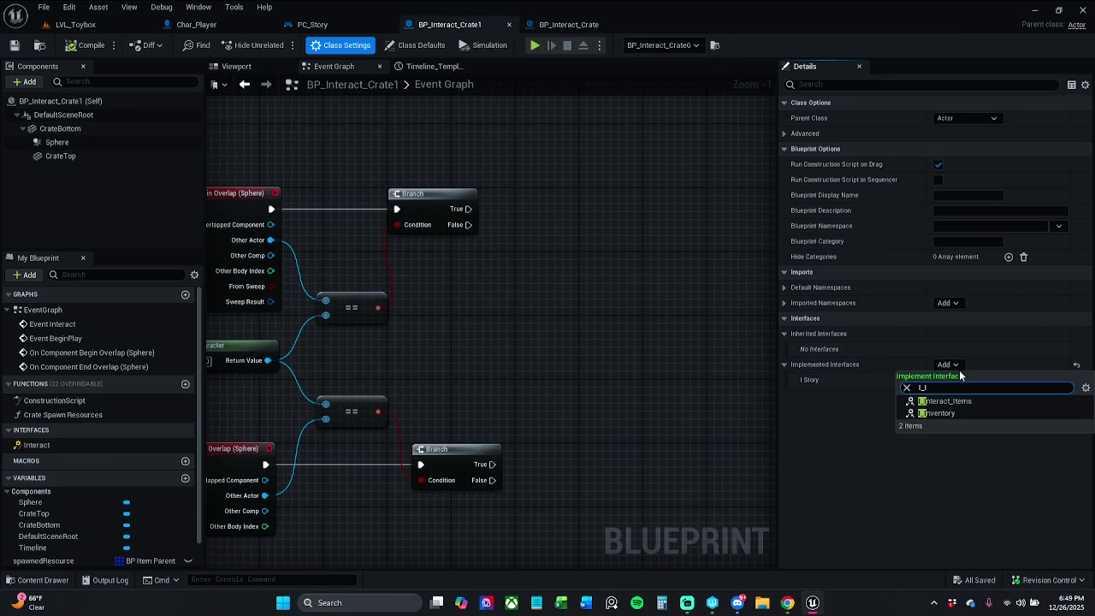
pyautogui.click(963, 401)
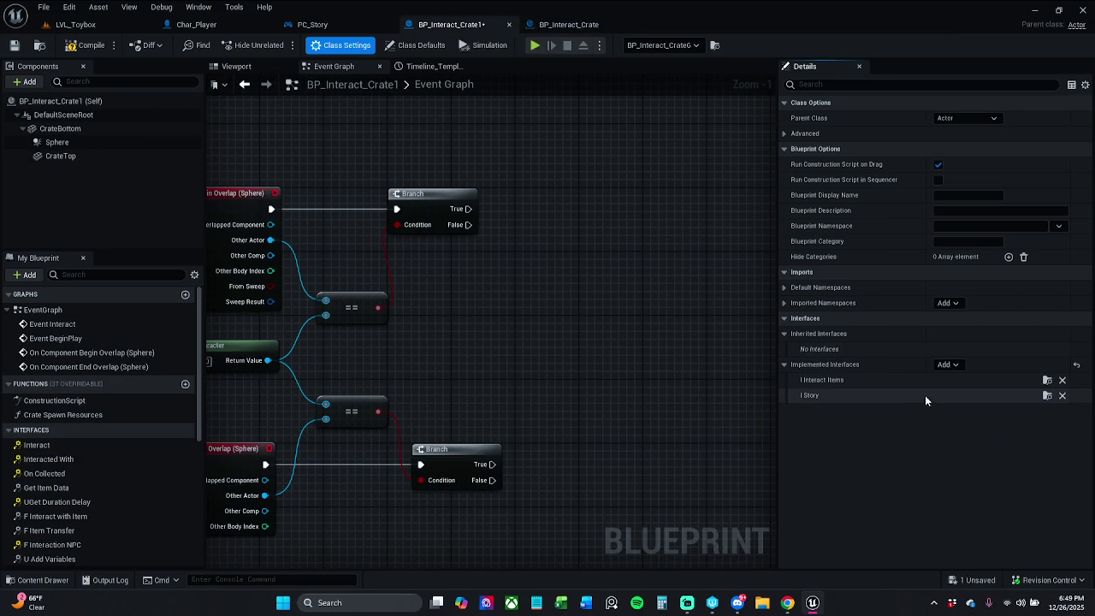
# Place an Event Interacted With in the On Opened group feeding Do Once, then return to LVL_Toybox
pyautogui.scroll(-4, 552, 281)
pyautogui.moveTo(573, 233); pyautogui.dragTo(538, 419)
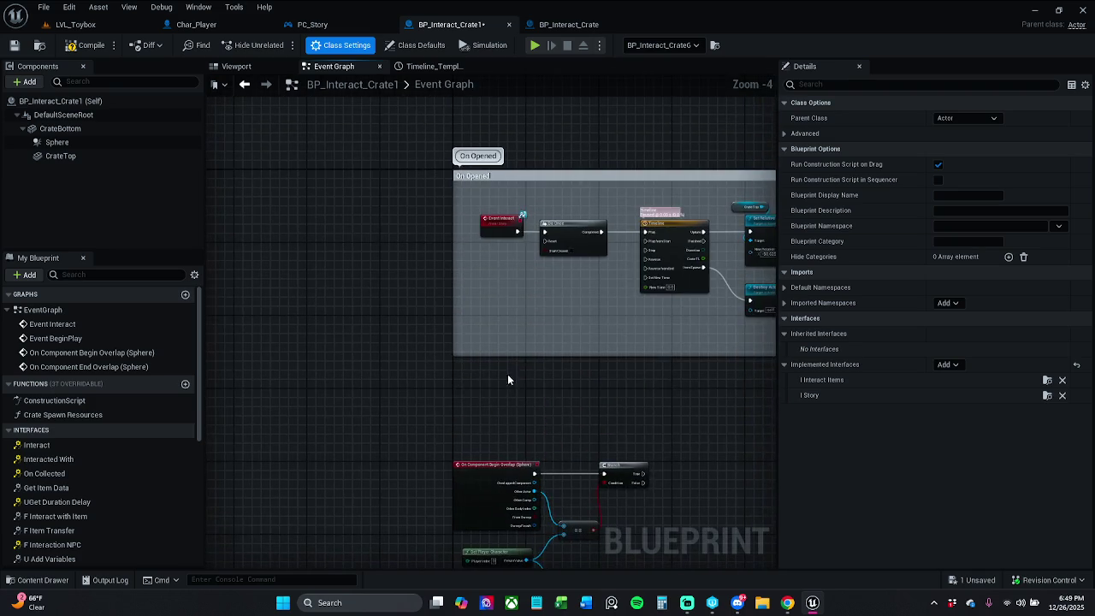
pyautogui.scroll(2, 503, 256)
pyautogui.scroll(1, 503, 263)
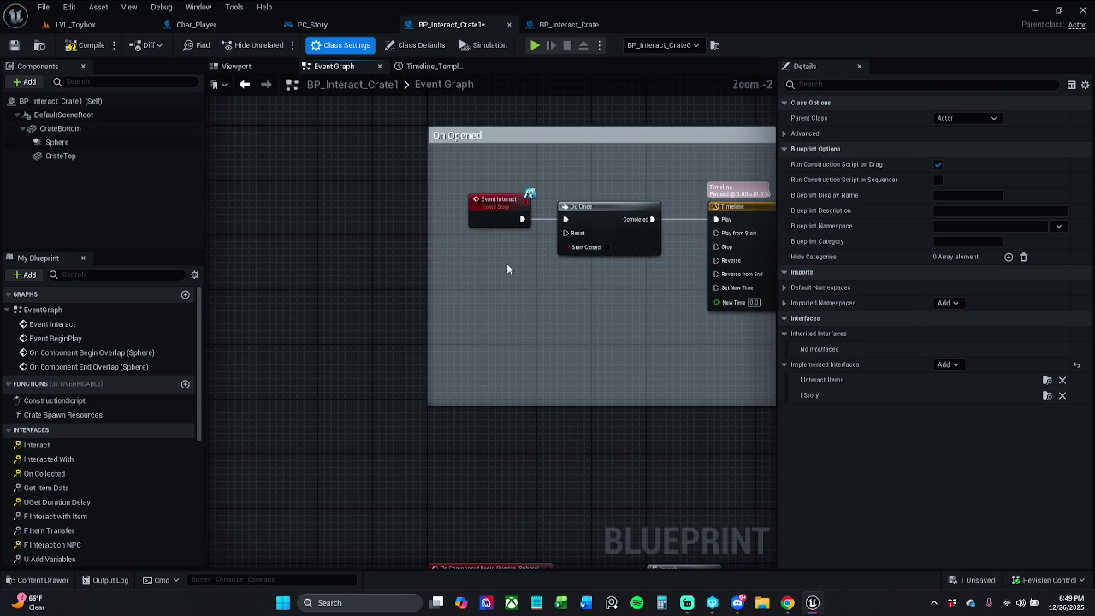
pyautogui.doubleClick(88, 458)
pyautogui.moveTo(545, 343)
pyautogui.mouseDown()
pyautogui.moveTo(545, 371)
pyautogui.moveTo(548, 5)
pyautogui.moveTo(573, 185)
pyautogui.moveTo(463, 382)
pyautogui.moveTo(435, 310)
pyautogui.moveTo(539, 248)
pyautogui.moveTo(557, 211)
pyautogui.mouseUp()
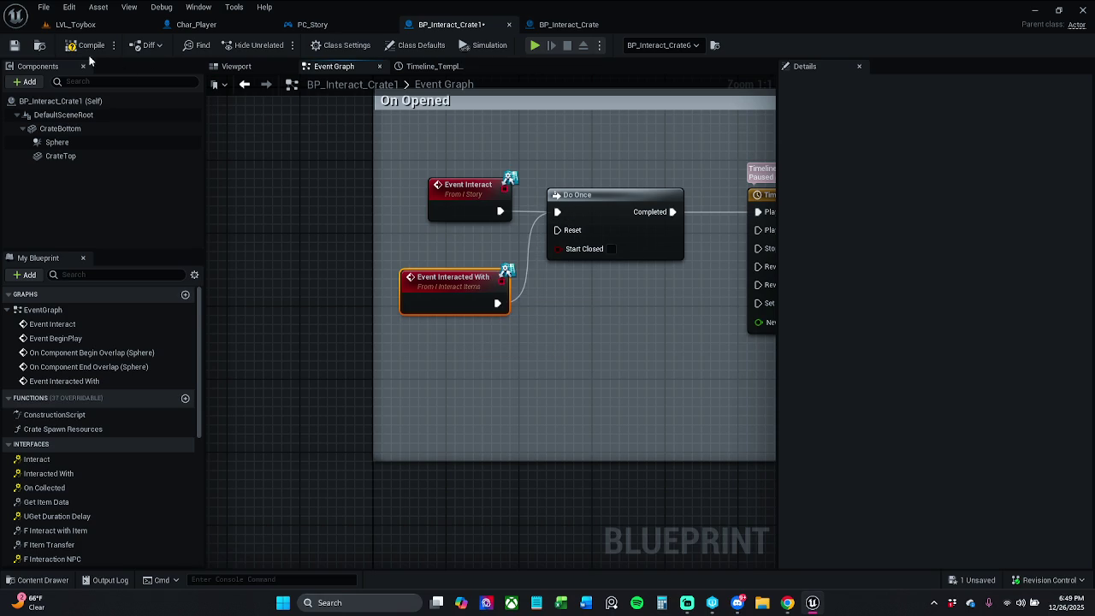
pyautogui.moveTo(470, 209)
pyautogui.mouseDown()
pyautogui.moveTo(433, 210)
pyautogui.moveTo(499, 217)
pyautogui.mouseUp()
pyautogui.hotkey('ctrl', 'z')
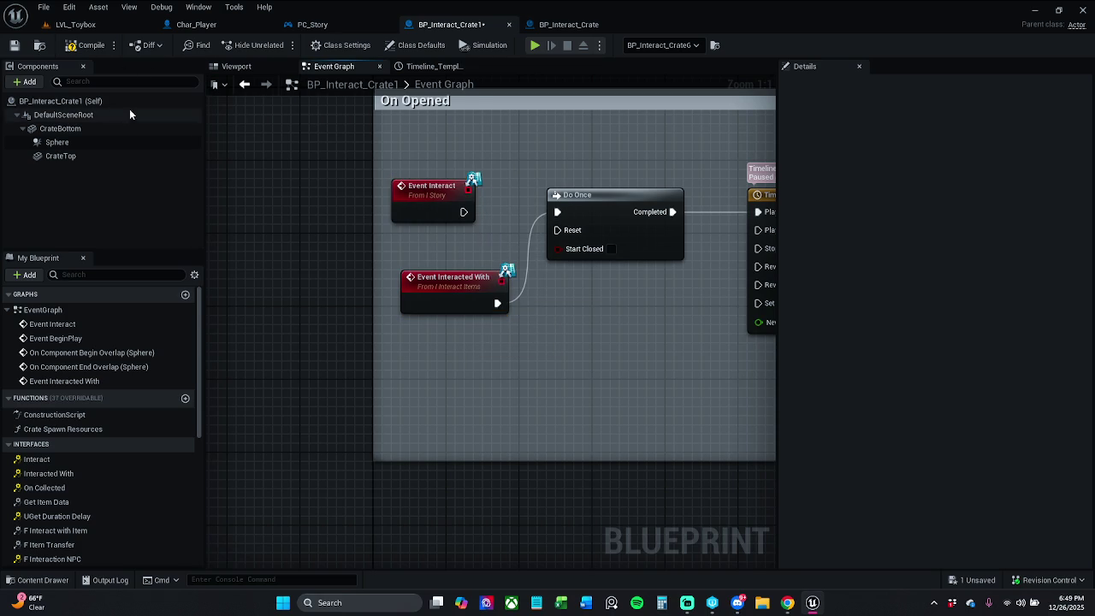
pyautogui.click(103, 26)
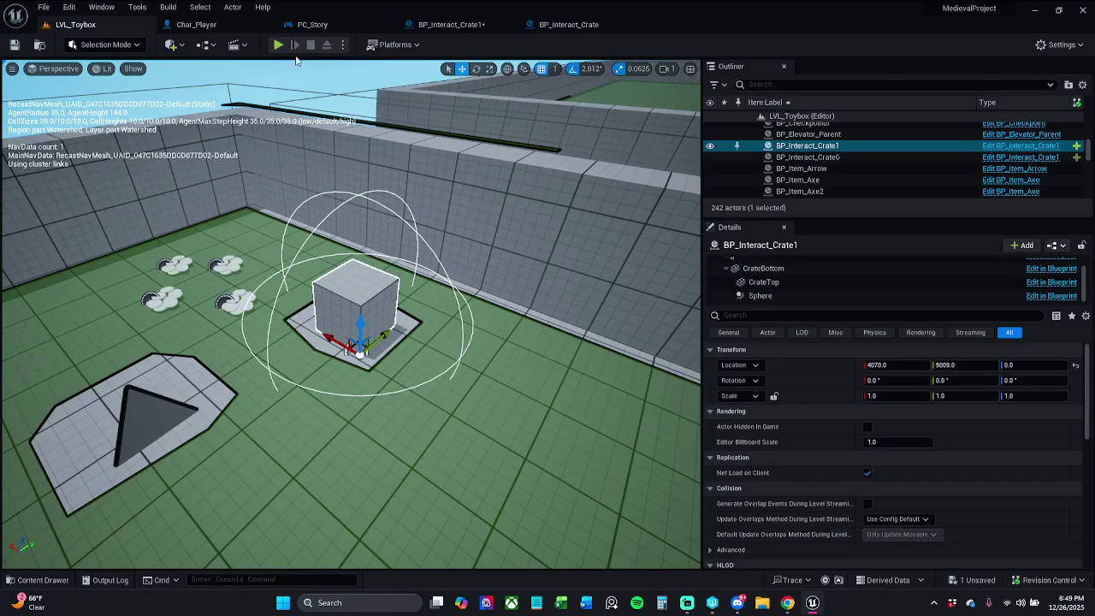
# Run a quick playtest, then compare BP_Interact_Crate's graph with BP_Interact_Crate1
pyautogui.click(279, 45)
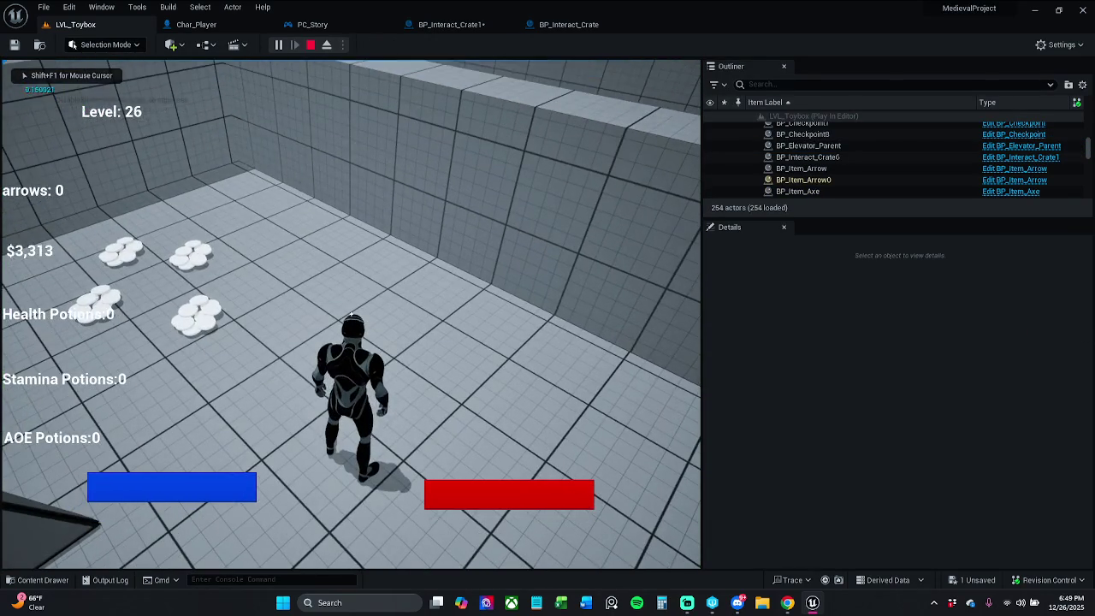
pyautogui.press('Escape')
pyautogui.click(565, 25)
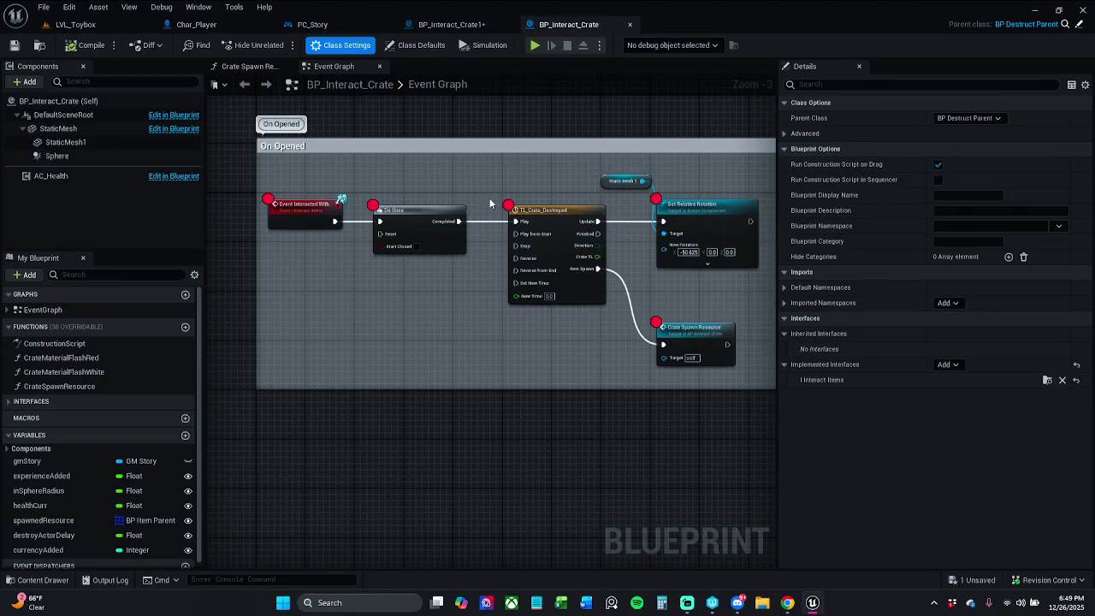
pyautogui.click(451, 24)
# Wire Event Interact into Do Once and delete the Interacted With event
pyautogui.moveTo(463, 214); pyautogui.dragTo(557, 212)
pyautogui.click(449, 308)
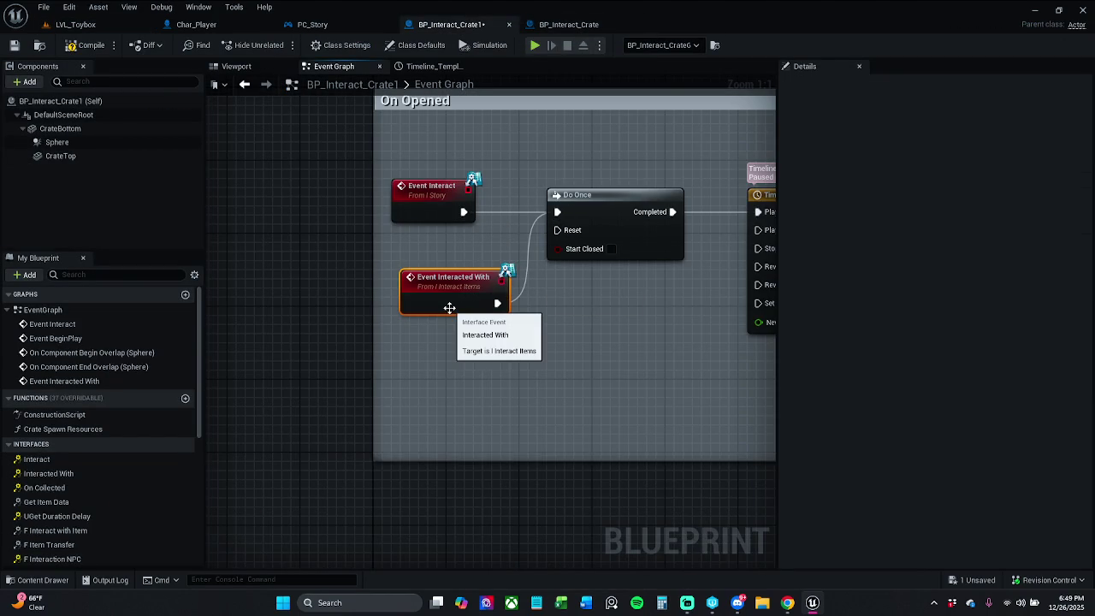
pyautogui.press('Delete')
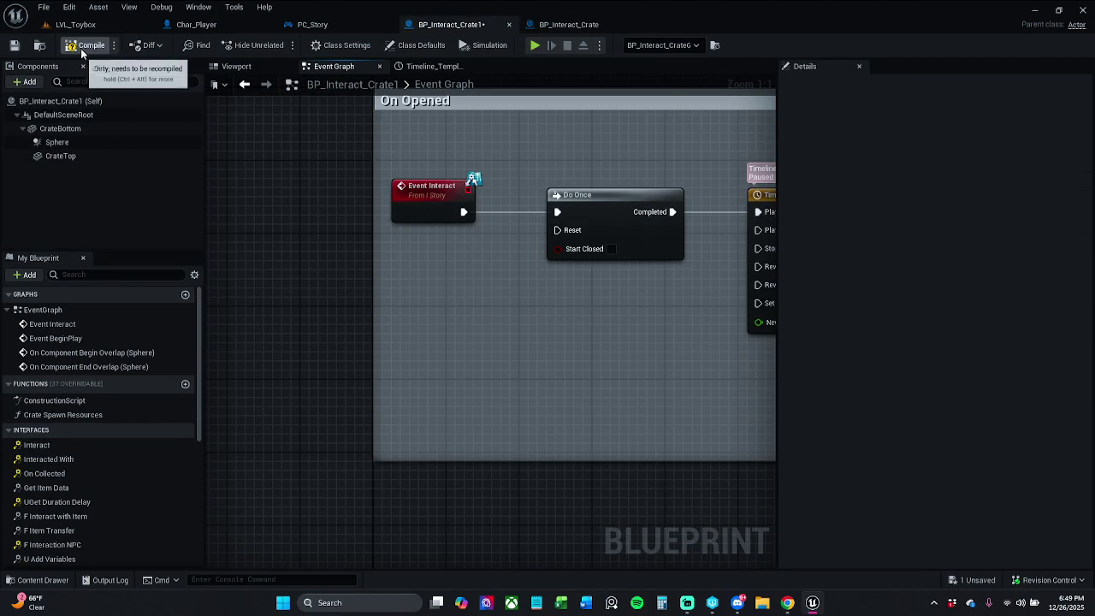
# Delete the old Interacted With call node in PC_Story's Controller Functions
pyautogui.click(342, 24)
pyautogui.moveTo(550, 196); pyautogui.dragTo(666, 316)
pyautogui.press('Delete')
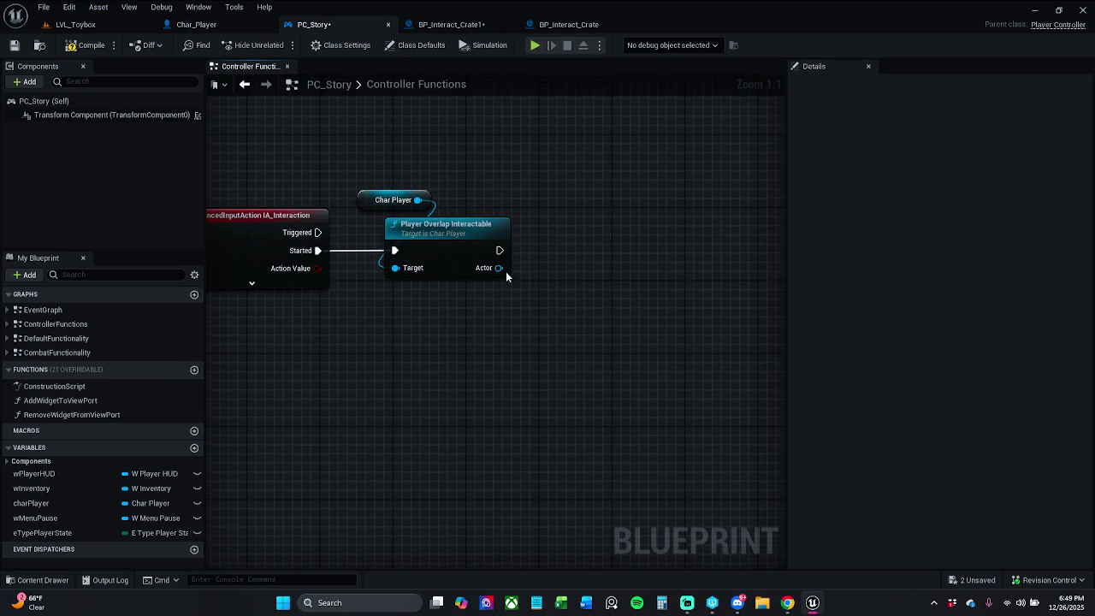
# From the Actor pin, add the I Story Interact (Message) node after Player Overlap Interactable
pyautogui.moveTo(499, 268); pyautogui.dragTo(579, 269)
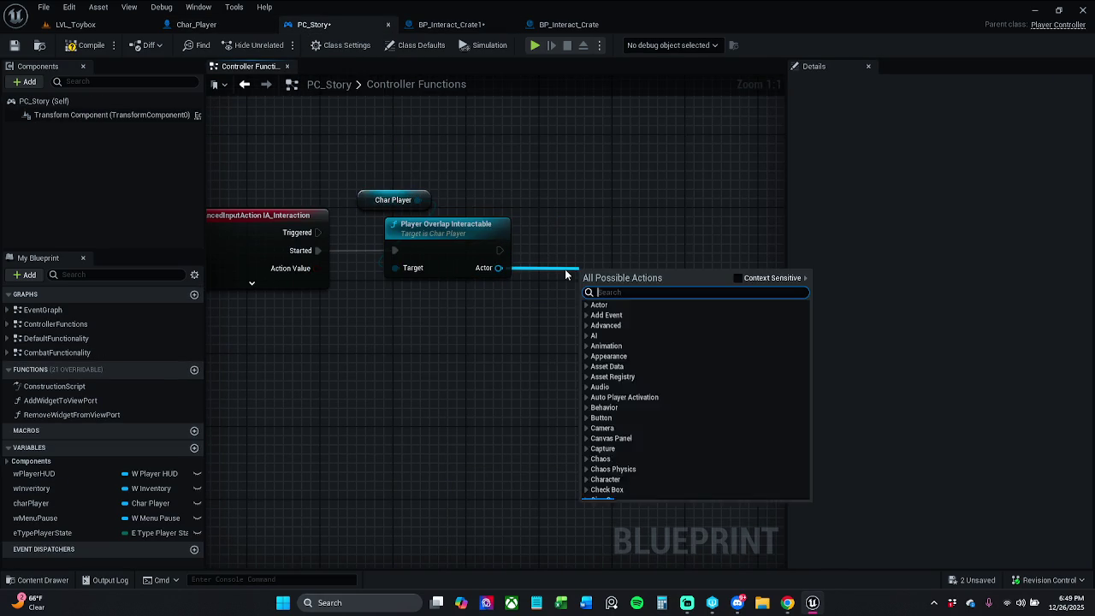
pyautogui.write('inter')
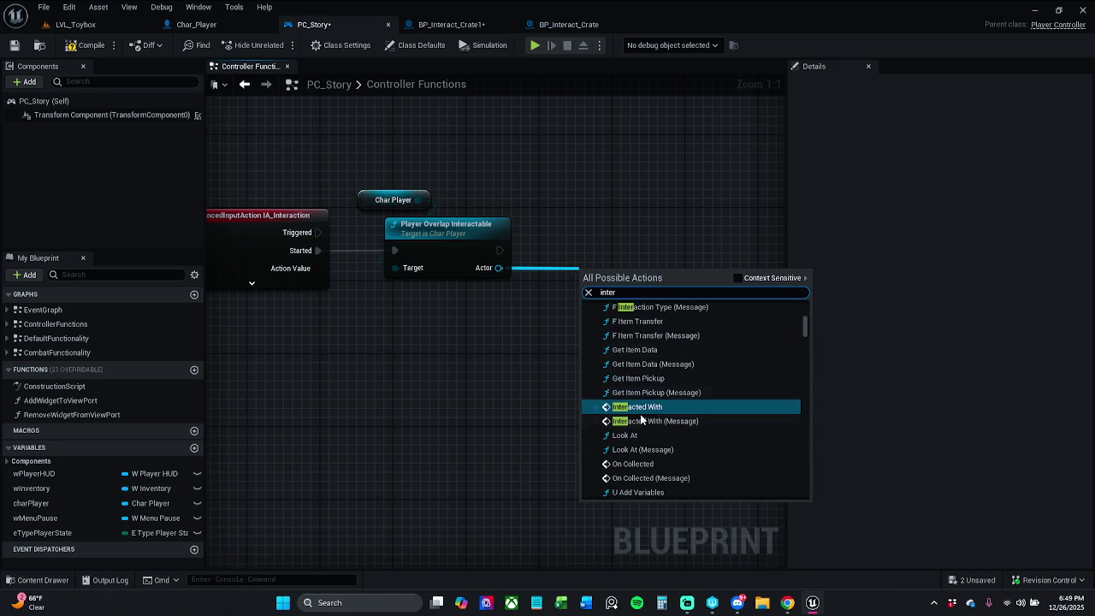
pyautogui.scroll(3, 659, 406)
pyautogui.scroll(4, 675, 402)
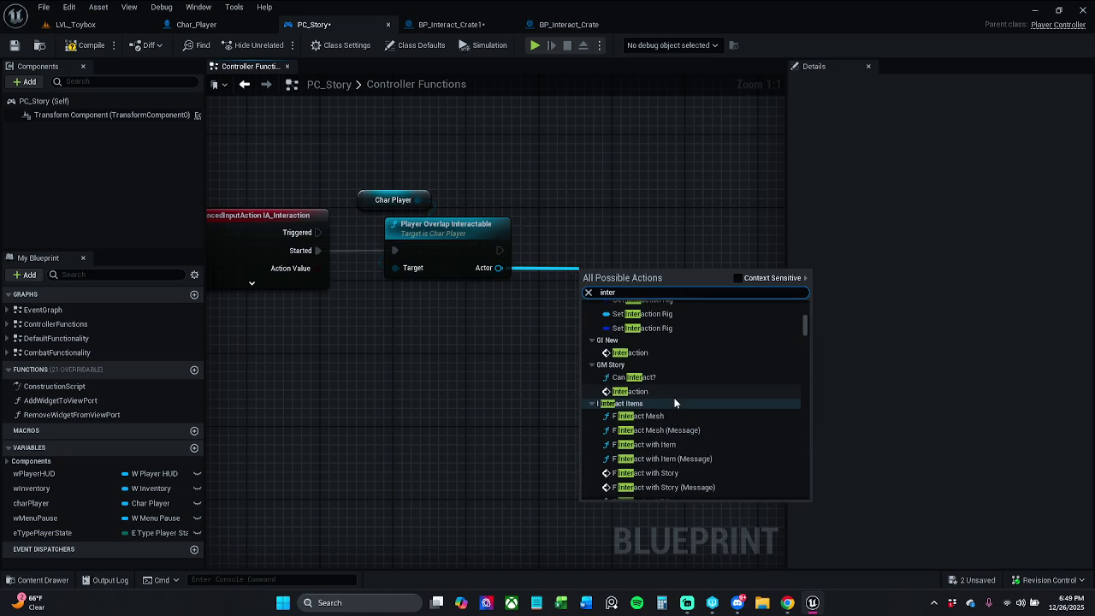
pyautogui.write('act')
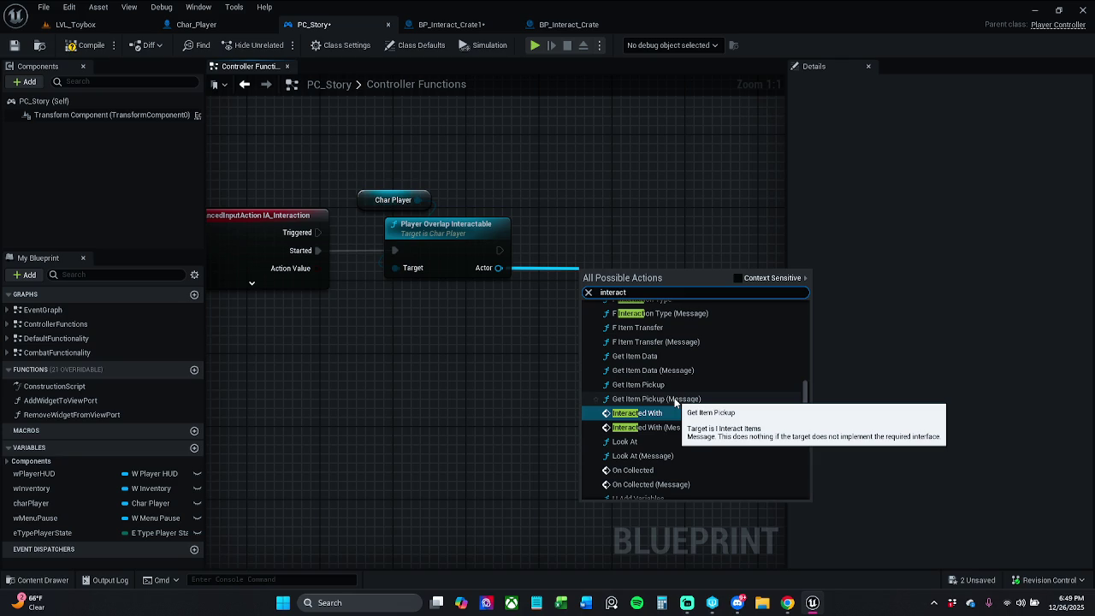
pyautogui.write('()')
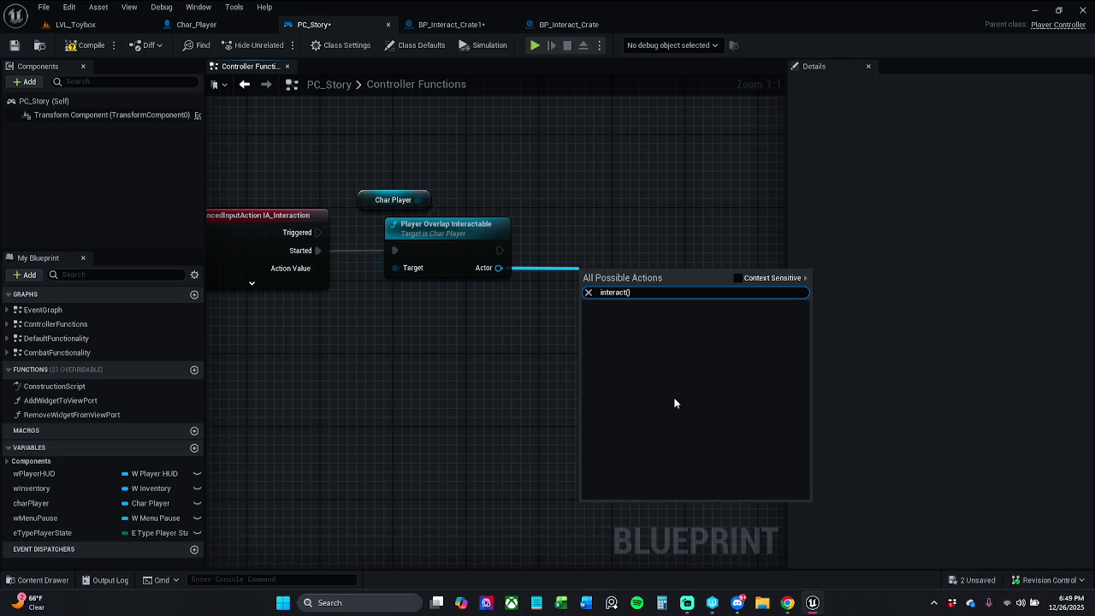
pyautogui.press('Delete')
pyautogui.write('m')
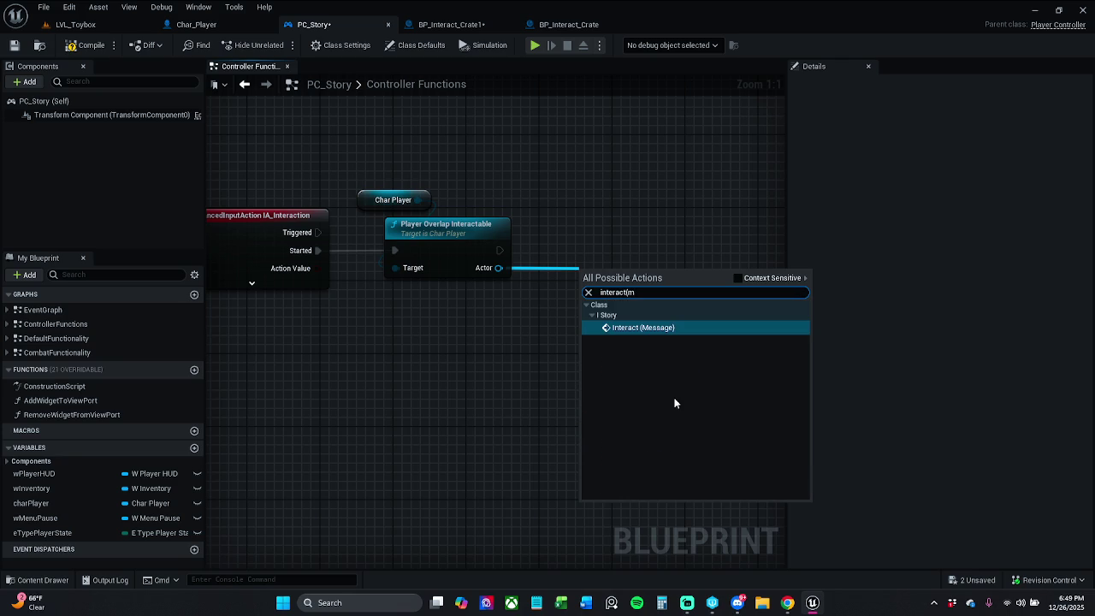
pyautogui.click(651, 329)
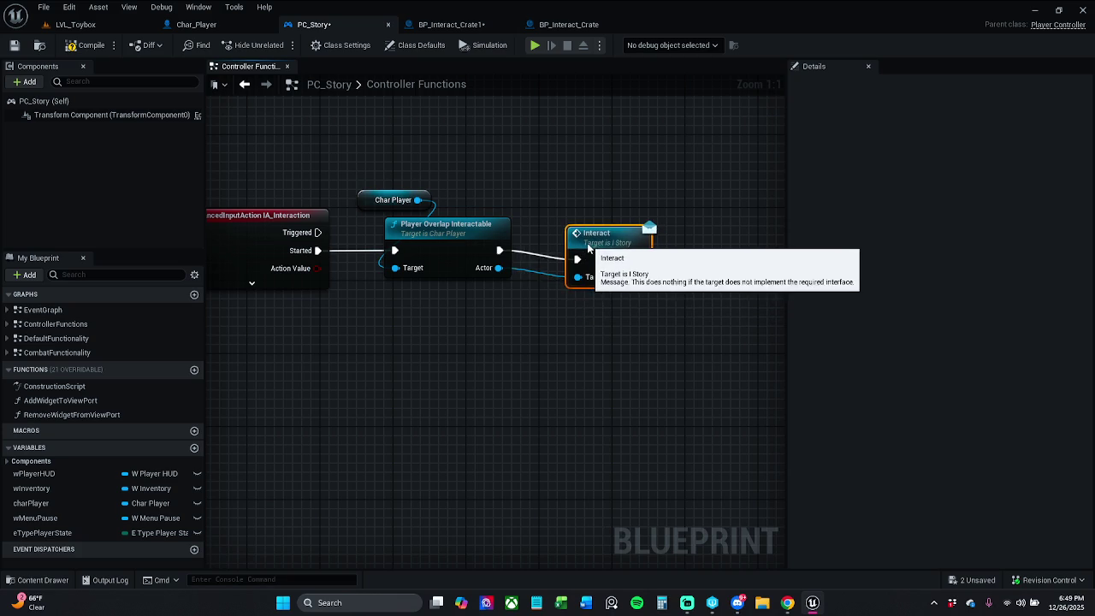
pyautogui.moveTo(701, 235)
pyautogui.mouseDown()
pyautogui.moveTo(553, 442)
pyautogui.moveTo(631, 446)
pyautogui.moveTo(530, 433)
pyautogui.mouseUp()
pyautogui.click(531, 433)
pyautogui.moveTo(303, 144); pyautogui.dragTo(434, 163)
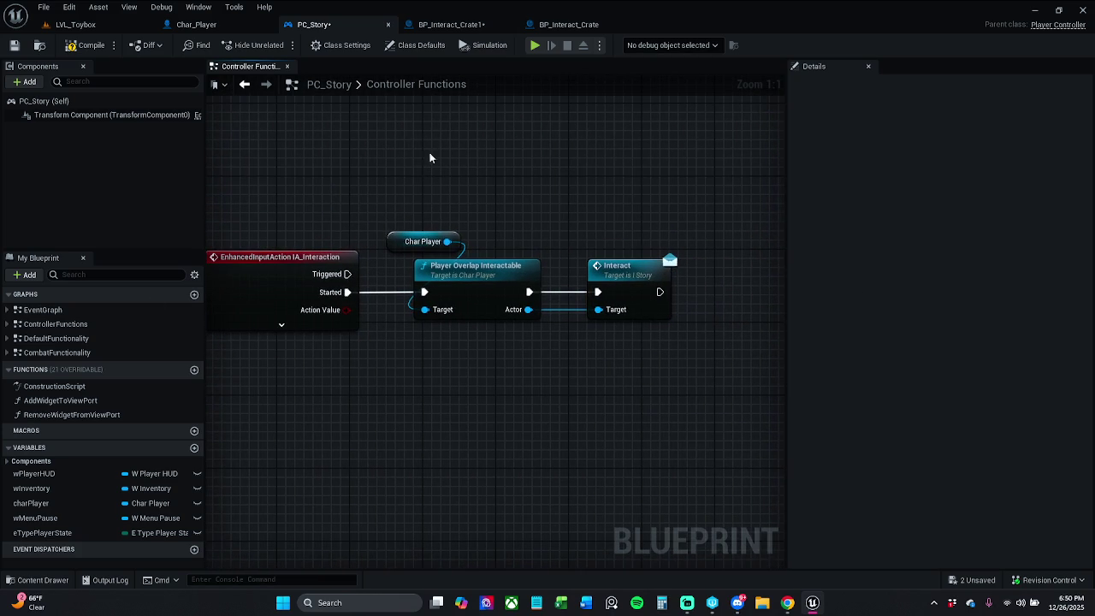
pyautogui.click(446, 24)
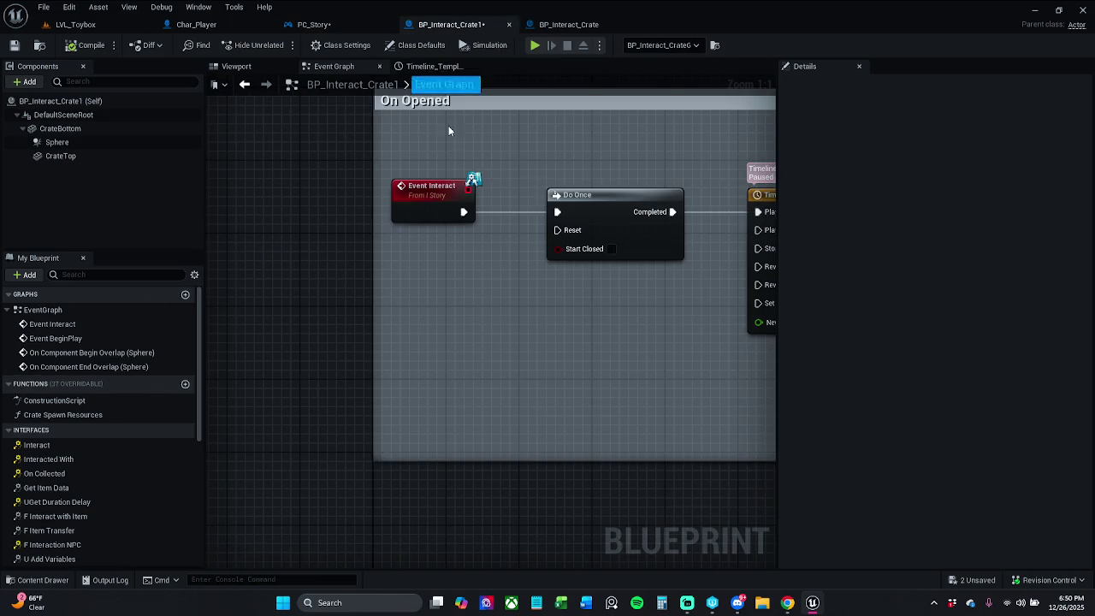
# Delete Destroy Actor, place Crate Spawn Resources after the Timeline's Item Spawn, and save BP_Interact_Crate1
pyautogui.moveTo(413, 166)
pyautogui.mouseDown()
pyautogui.moveTo(354, 159)
pyautogui.moveTo(519, 171)
pyautogui.moveTo(674, 328)
pyautogui.moveTo(574, 323)
pyautogui.mouseUp()
pyautogui.click(557, 313)
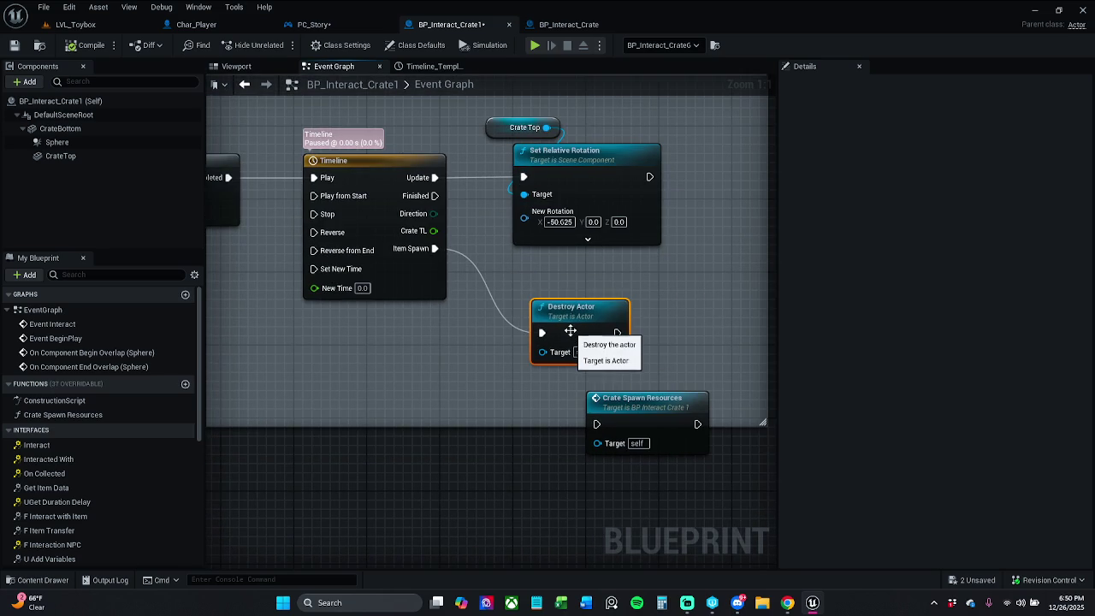
pyautogui.press('Delete')
pyautogui.moveTo(599, 398)
pyautogui.mouseDown()
pyautogui.moveTo(526, 289)
pyautogui.moveTo(436, 248)
pyautogui.mouseUp()
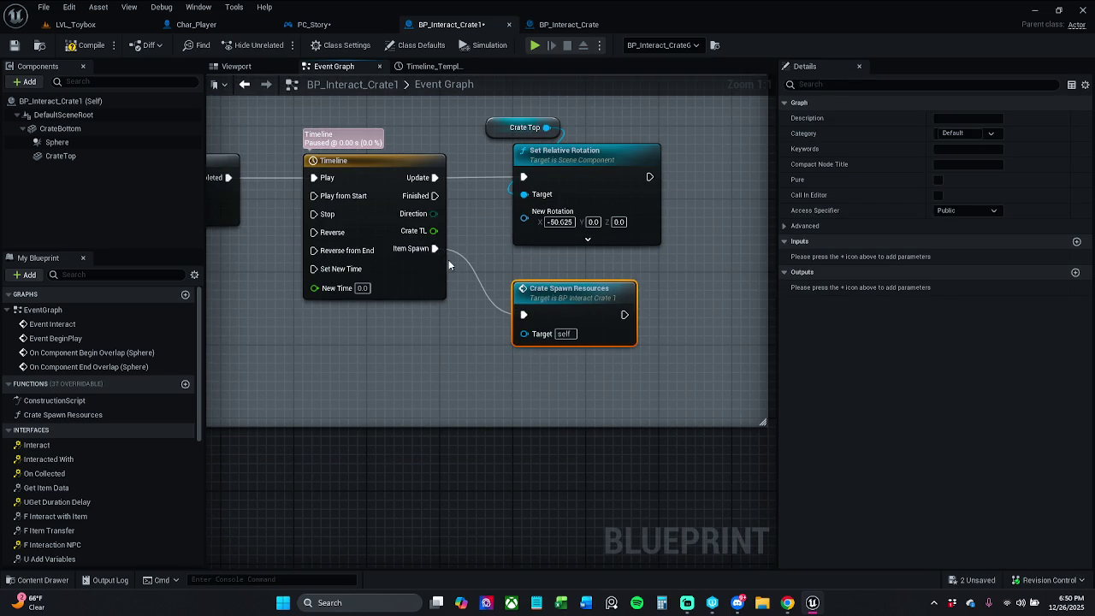
pyautogui.click(14, 45)
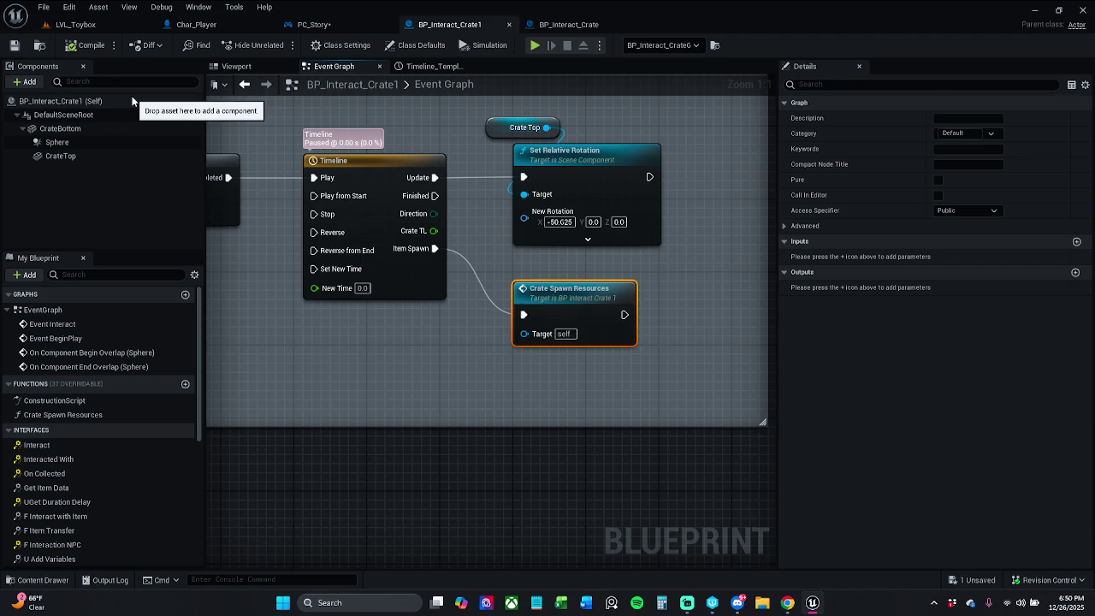
pyautogui.click(314, 24)
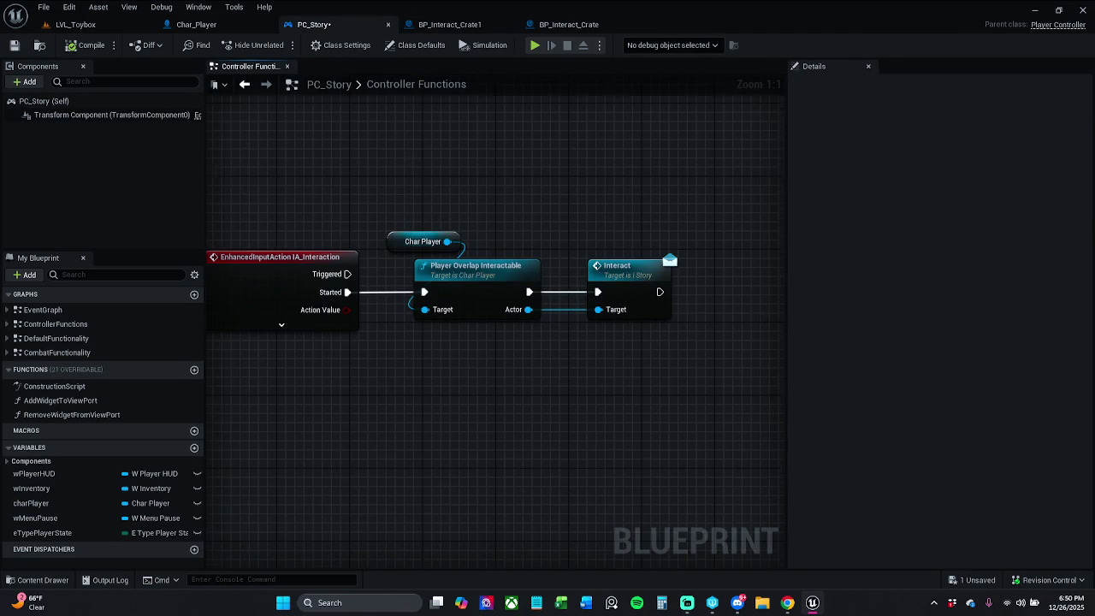
# Check the three interaction nodes in PC_Story and save the blueprint
pyautogui.moveTo(484, 175); pyautogui.dragTo(391, 164)
pyautogui.moveTo(507, 342); pyautogui.dragTo(723, 303)
pyautogui.click(308, 147)
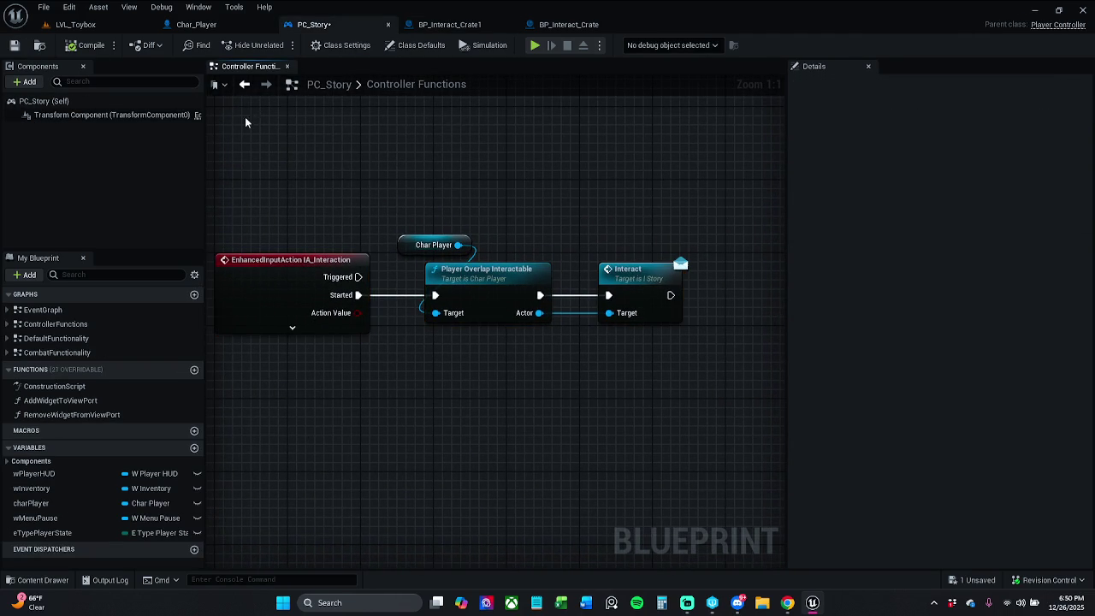
pyautogui.click(13, 46)
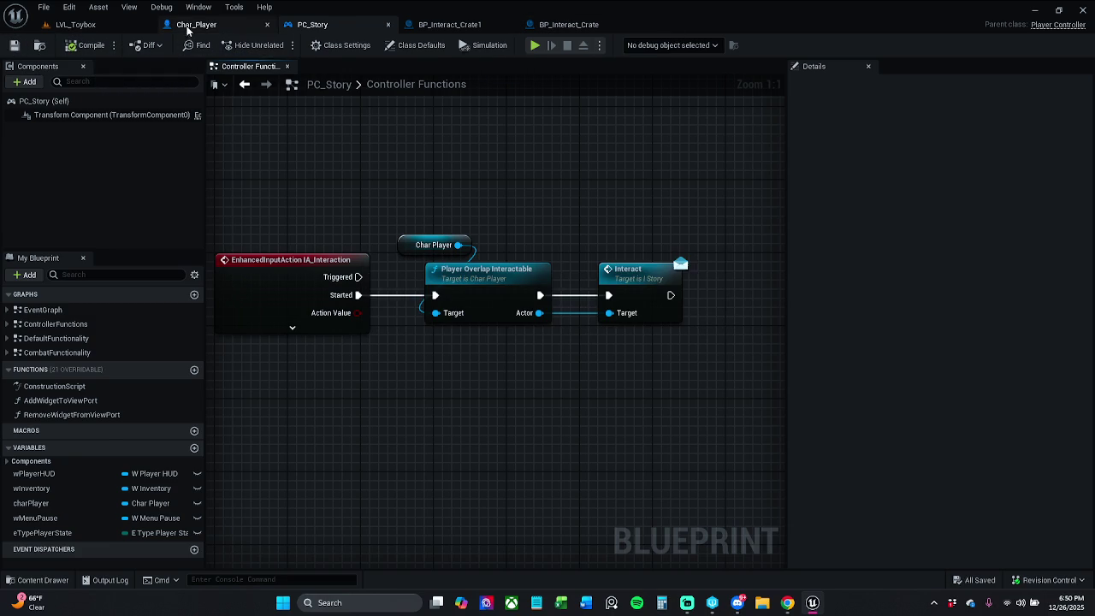
# Playtest LVL_Toybox, walking the character forward to the crate, then stop
pyautogui.click(190, 24)
pyautogui.click(75, 23)
pyautogui.click(278, 44)
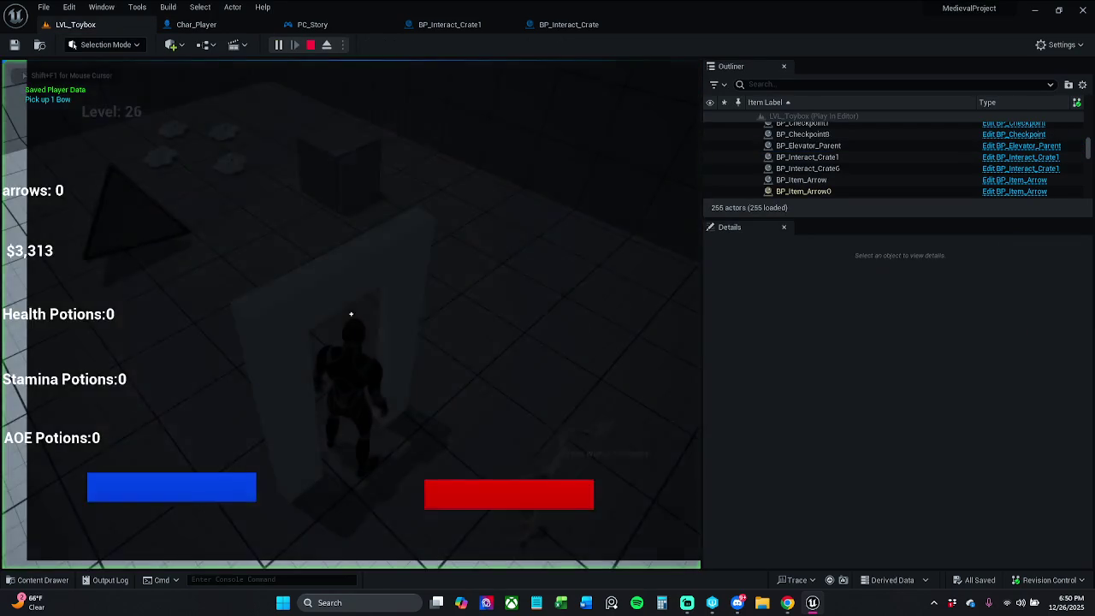
pyautogui.press('w')
pyautogui.press('w')
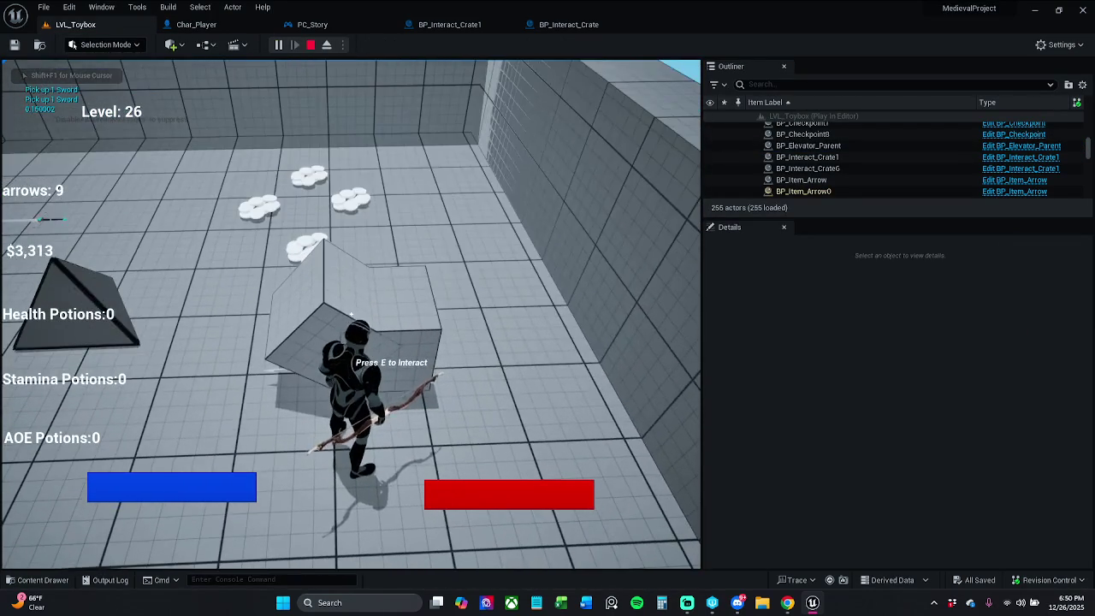
pyautogui.press('Escape')
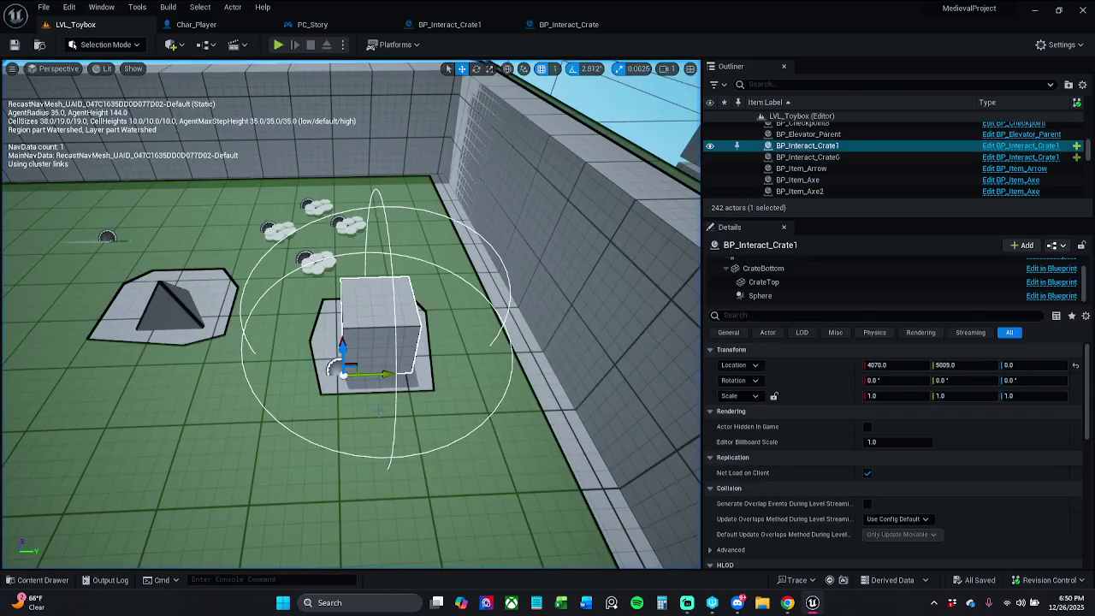
# Test-lift the crate lid, then delete the old BP_Interact_Crate1 crate
pyautogui.click(762, 282)
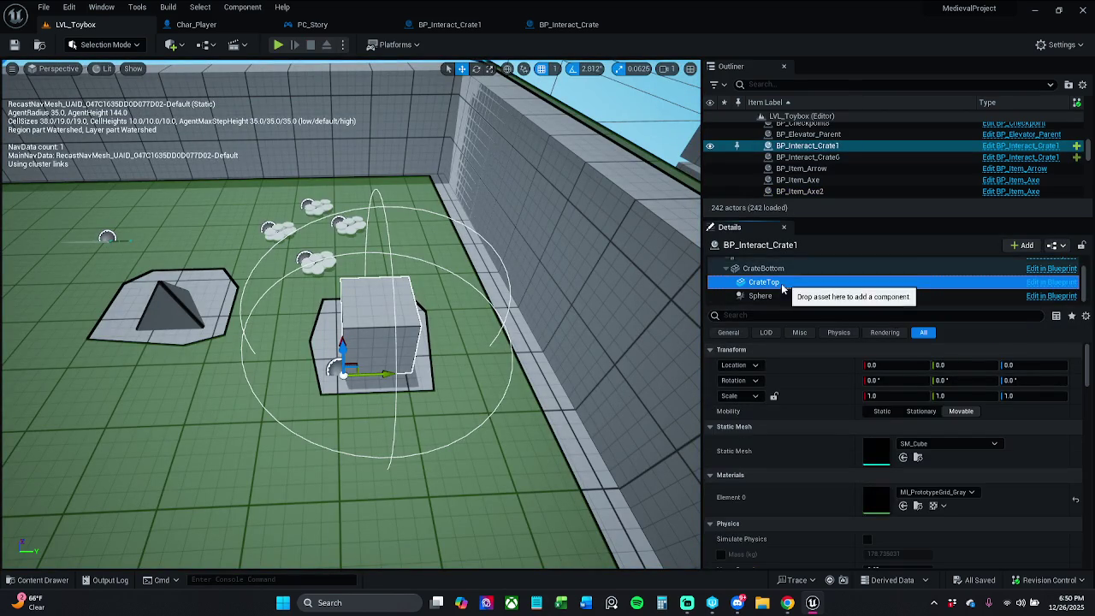
pyautogui.moveTo(343, 351)
pyautogui.mouseDown()
pyautogui.moveTo(353, 278)
pyautogui.moveTo(343, 257)
pyautogui.mouseUp()
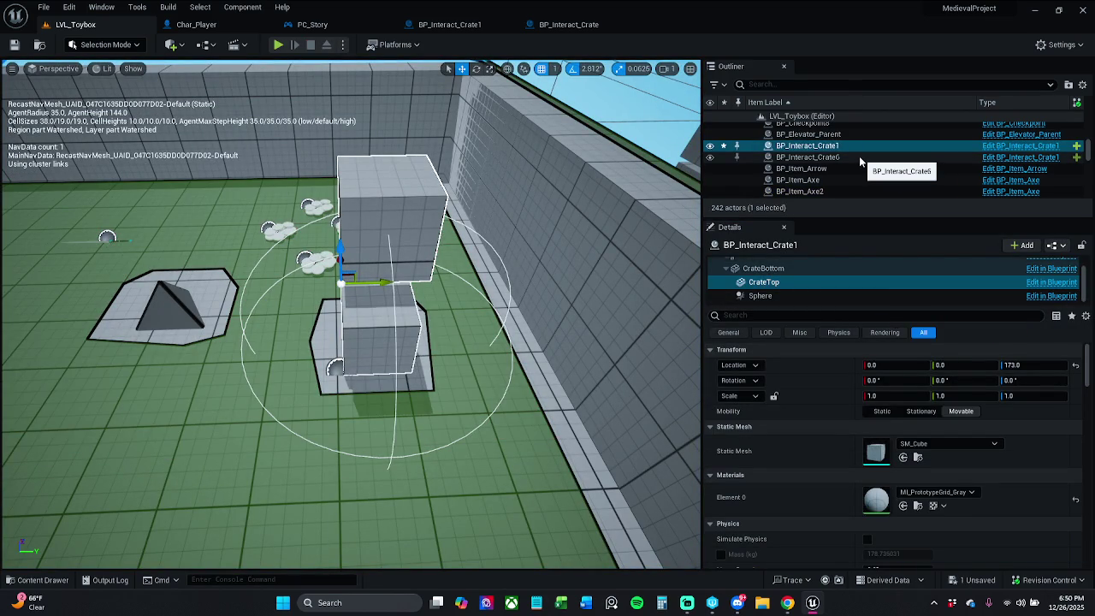
pyautogui.click(851, 146)
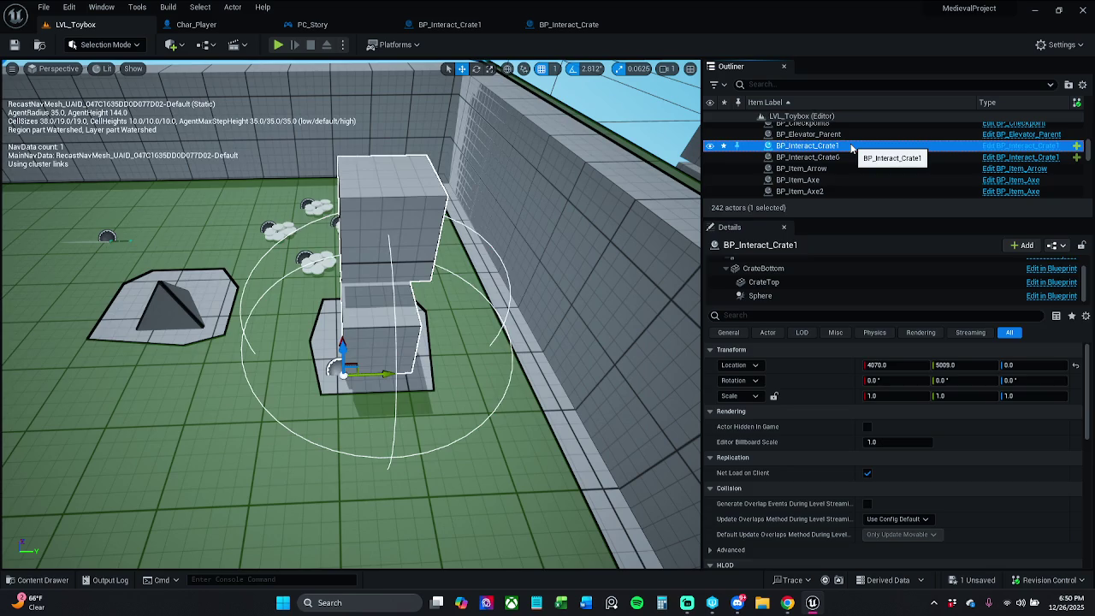
pyautogui.press('Delete')
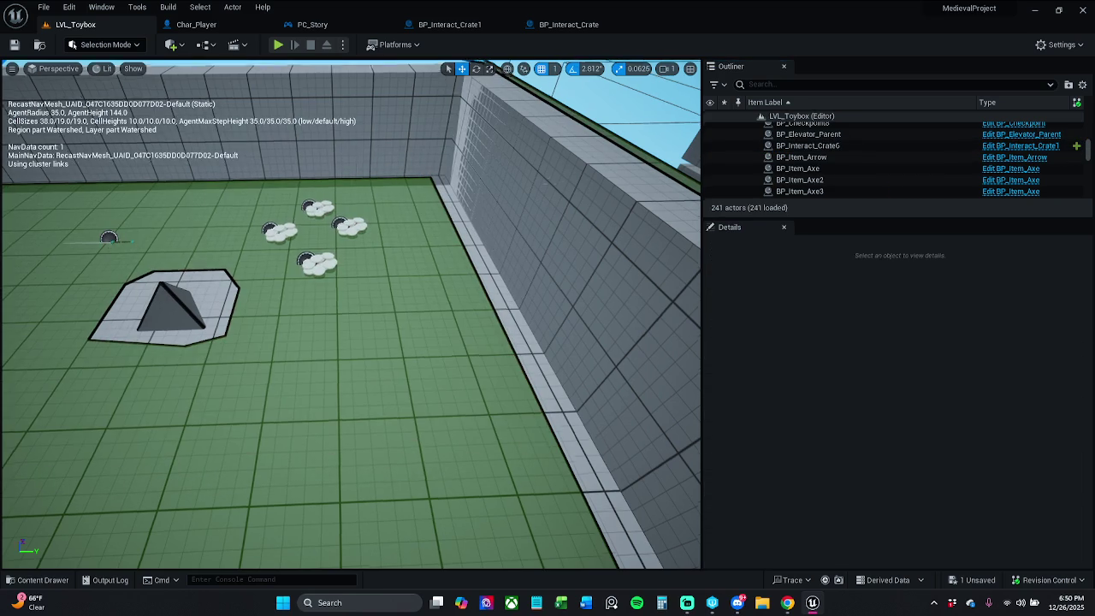
# Test-move BP_Interact_Crate6 and its CrateTop lid, undoing each move
pyautogui.scroll(-10, 692, 217)
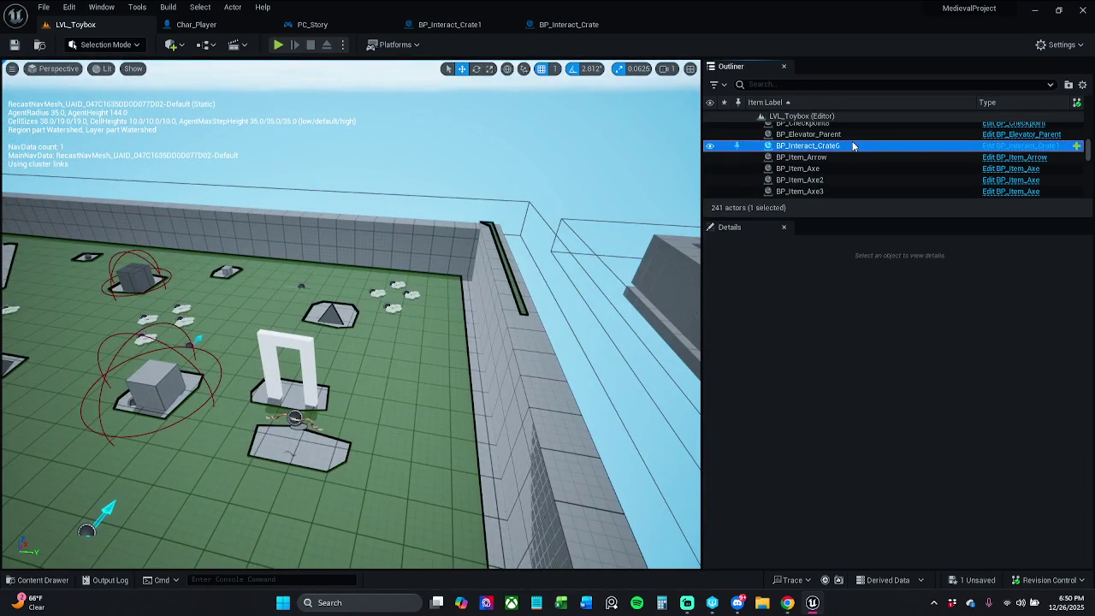
pyautogui.doubleClick(856, 146)
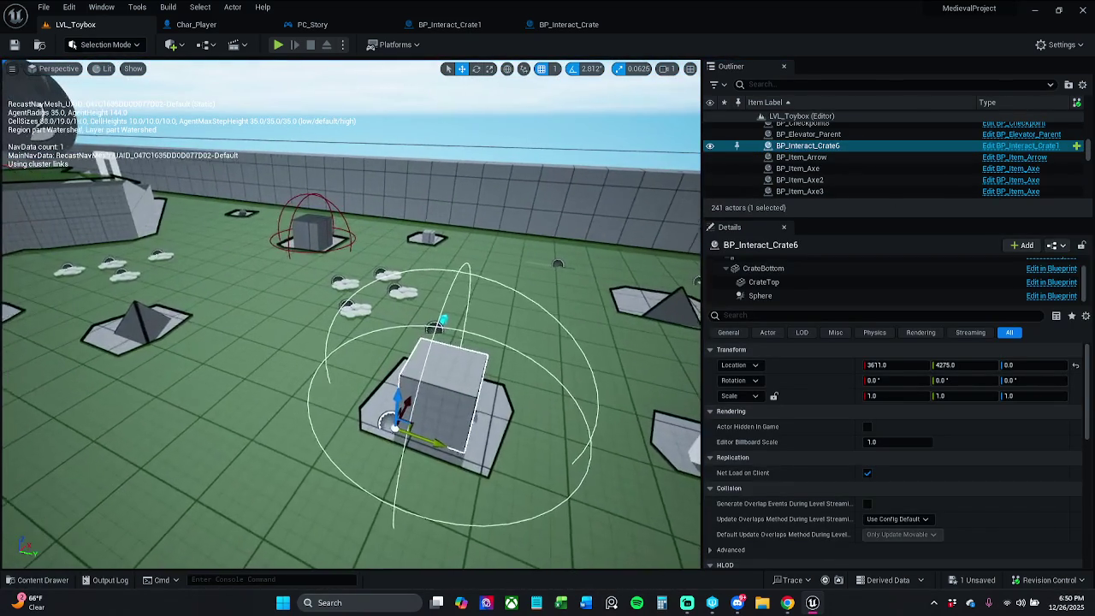
pyautogui.moveTo(396, 400)
pyautogui.mouseDown()
pyautogui.moveTo(403, 245)
pyautogui.moveTo(397, 389)
pyautogui.mouseUp()
pyautogui.hotkey('ctrl', 'z')
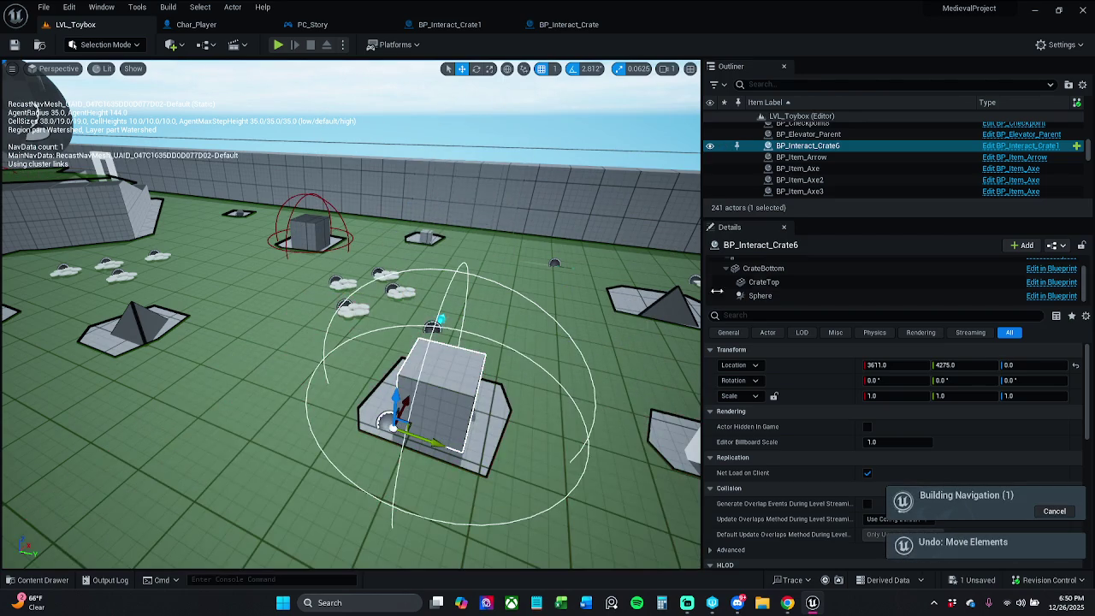
pyautogui.click(817, 284)
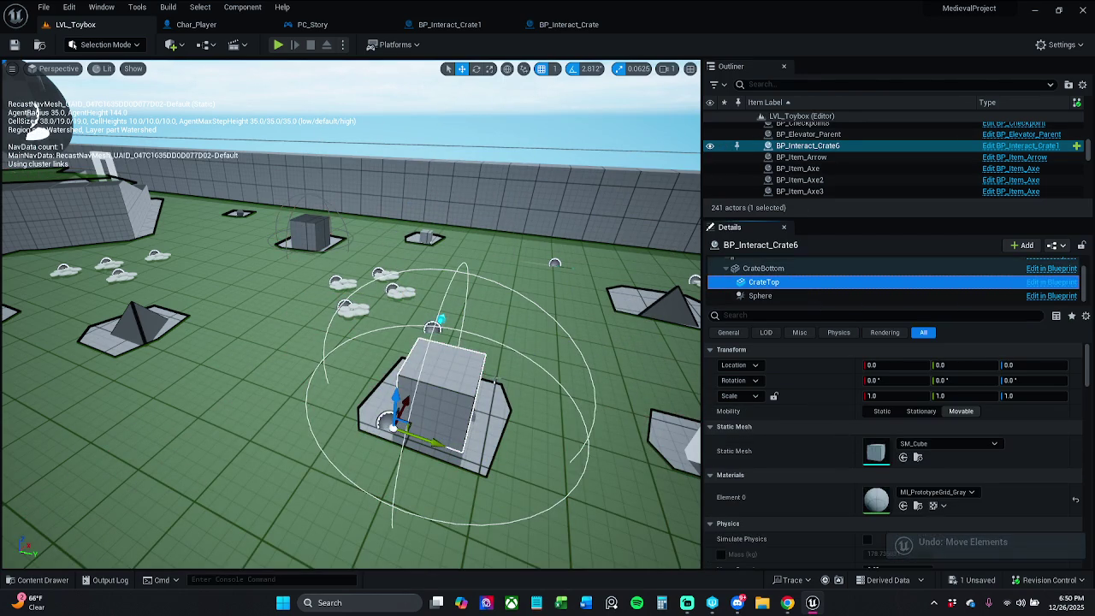
pyautogui.moveTo(393, 398)
pyautogui.mouseDown()
pyautogui.moveTo(399, 308)
pyautogui.moveTo(409, 303)
pyautogui.mouseUp()
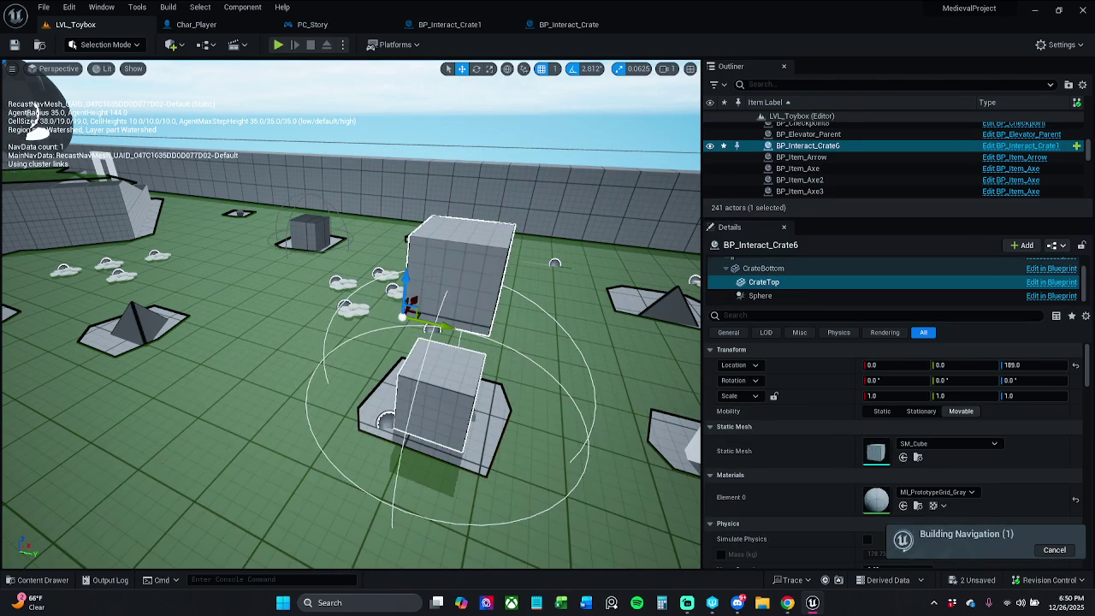
pyautogui.hotkey('ctrl', 'z')
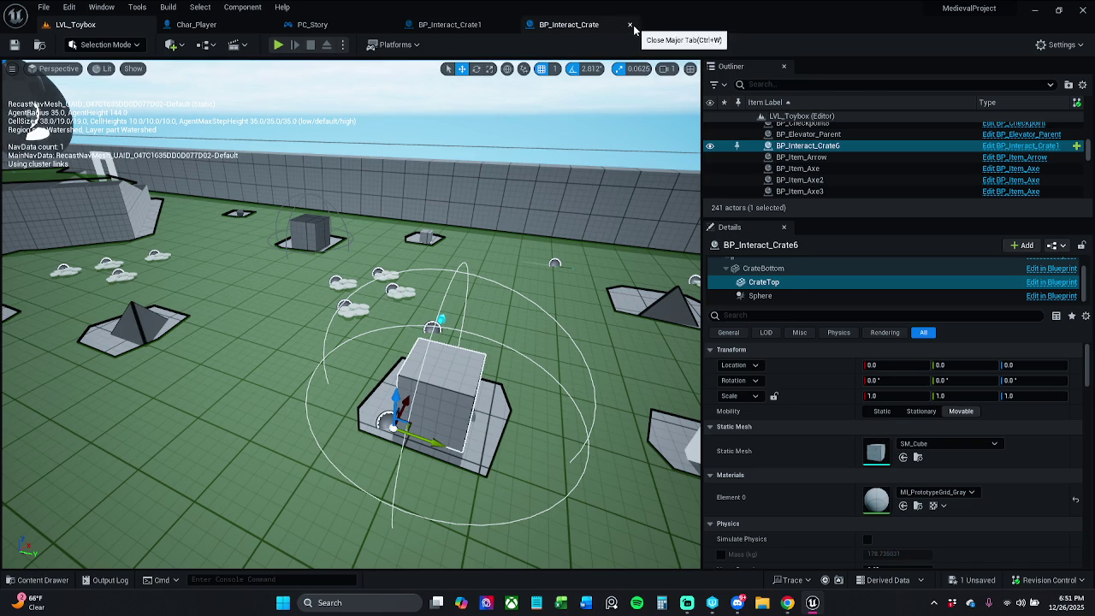
pyautogui.click(623, 31)
# Close the BP_Interact_Crate editor and inspect the Timeline and Set Relative Rotation nodes
pyautogui.click(630, 24)
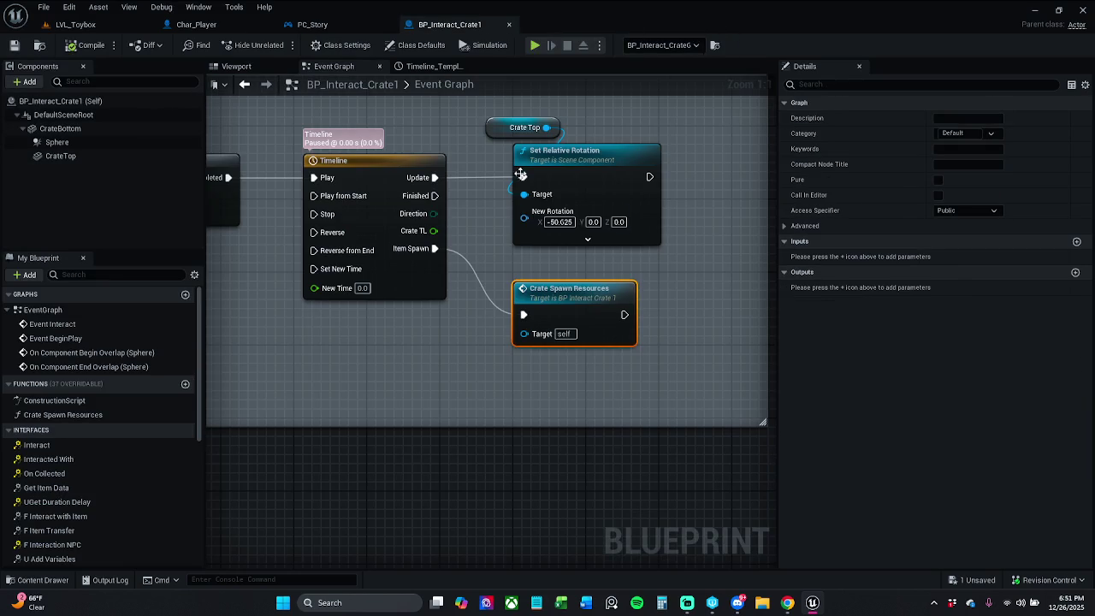
pyautogui.click(487, 259)
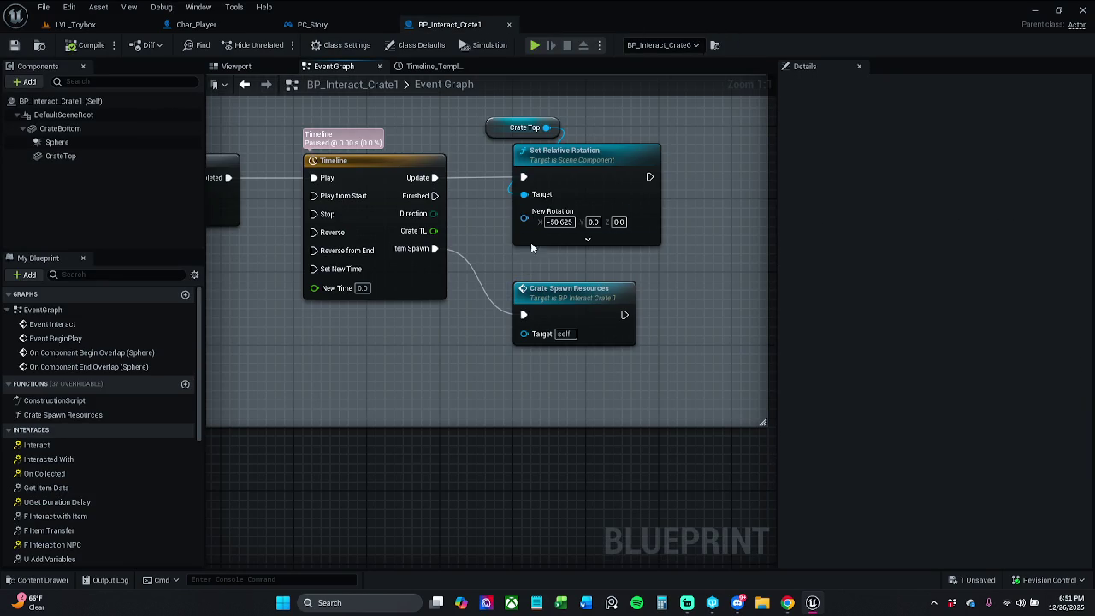
pyautogui.moveTo(680, 242)
pyautogui.mouseDown()
pyautogui.moveTo(475, 201)
pyautogui.moveTo(432, 210)
pyautogui.mouseUp()
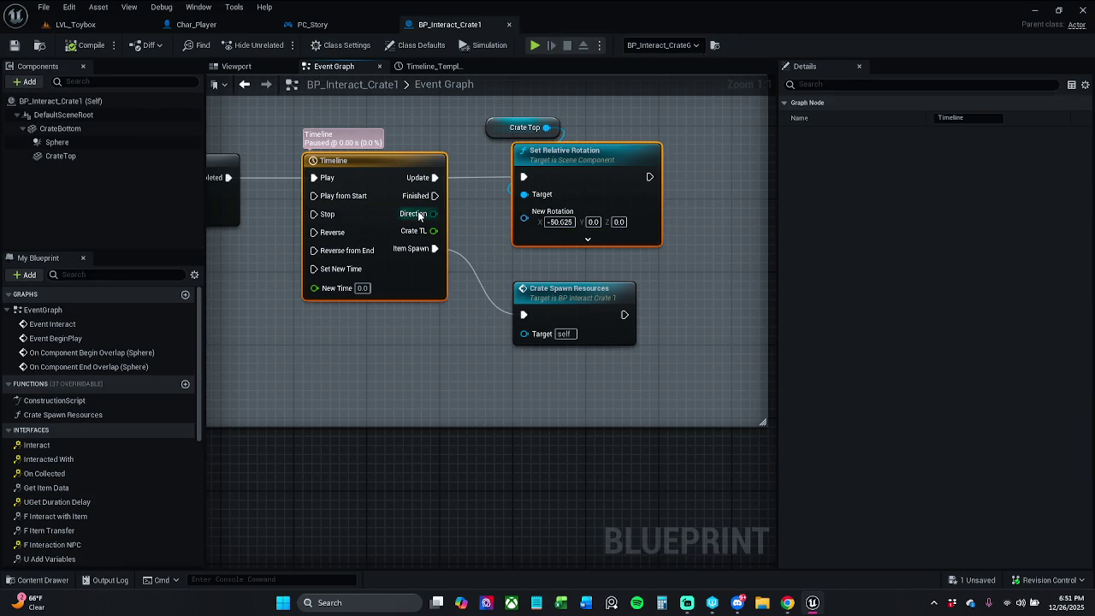
pyautogui.click(556, 266)
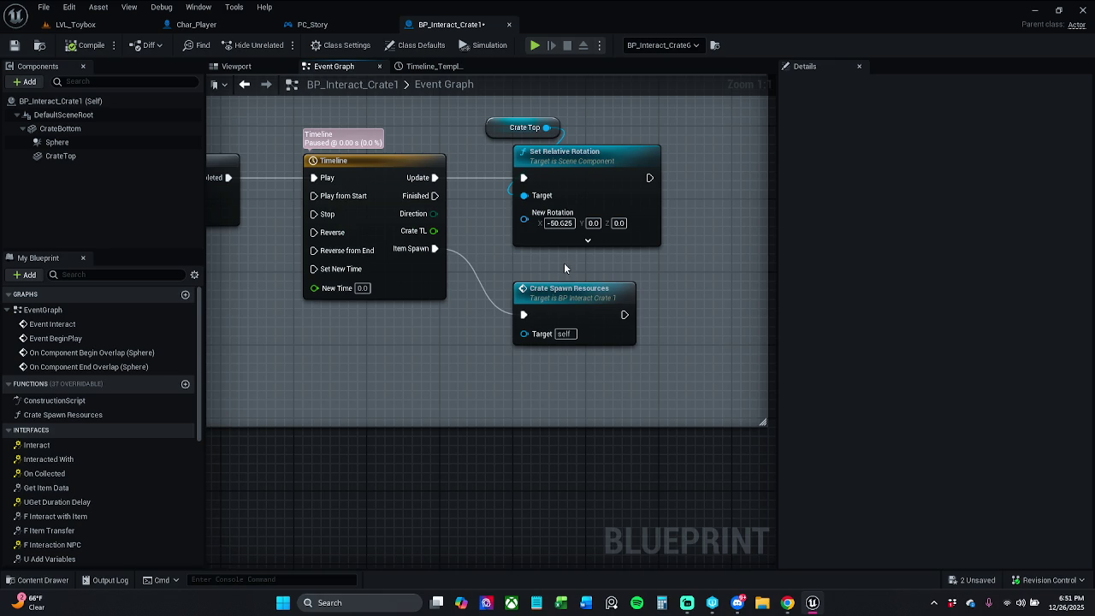
# Save BP_Interact_Crate1 and select CrateBottom in its component viewport
pyautogui.hotkey('ctrl', 's')
pyautogui.click(237, 66)
pyautogui.click(60, 128)
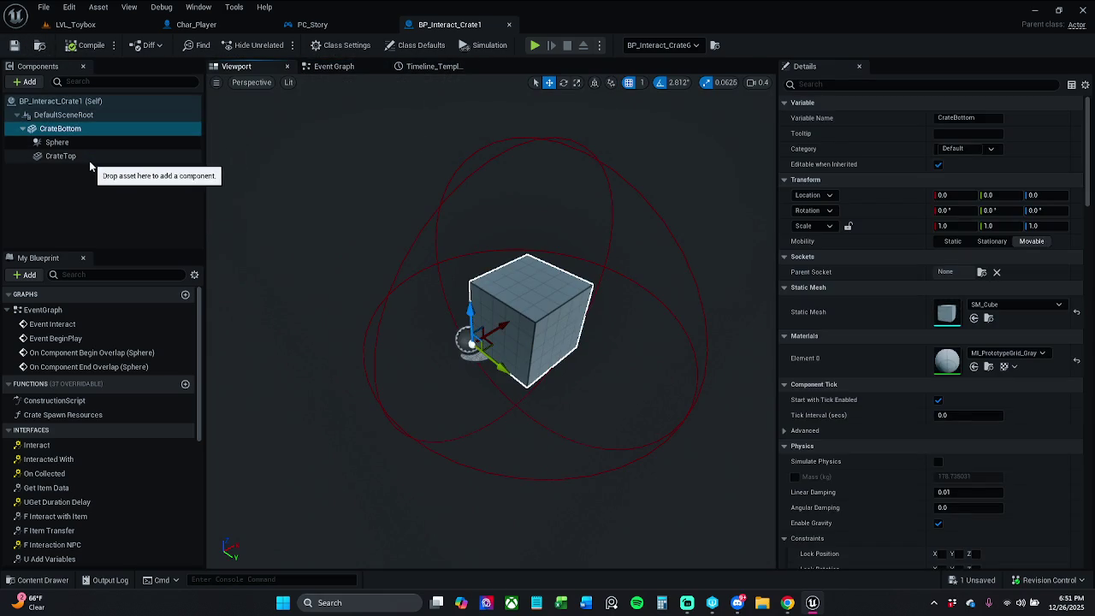
# Scale CrateTop down on Z into a thin lid sitting on the crate
pyautogui.click(77, 155)
pyautogui.press('r')
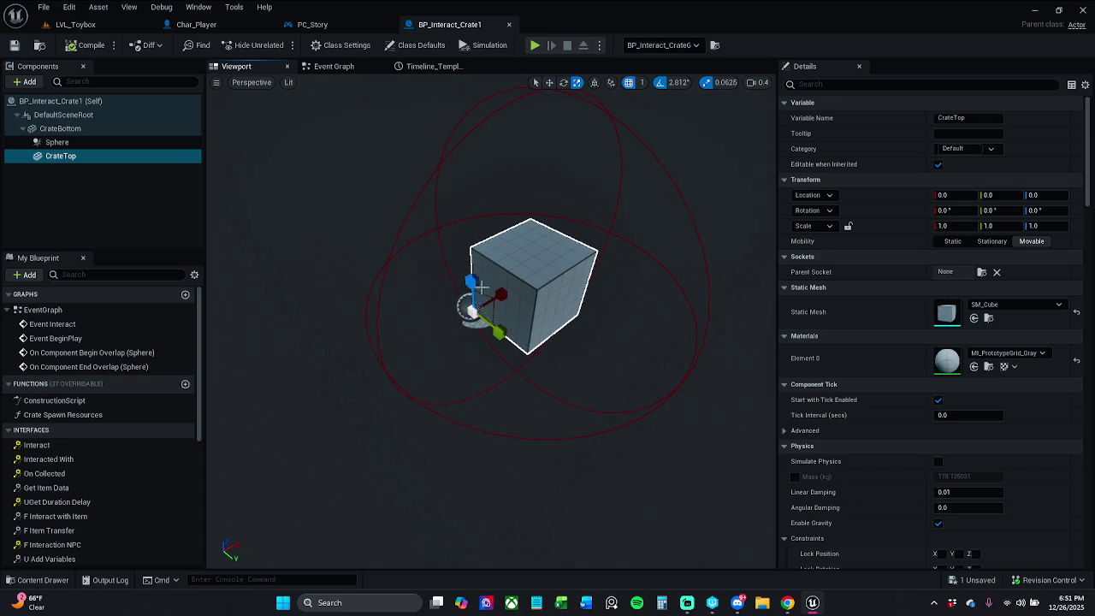
pyautogui.moveTo(473, 283)
pyautogui.mouseDown()
pyautogui.moveTo(473, 329)
pyautogui.moveTo(486, 199)
pyautogui.mouseUp()
pyautogui.press('w')
pyautogui.scroll(10, 436, 215)
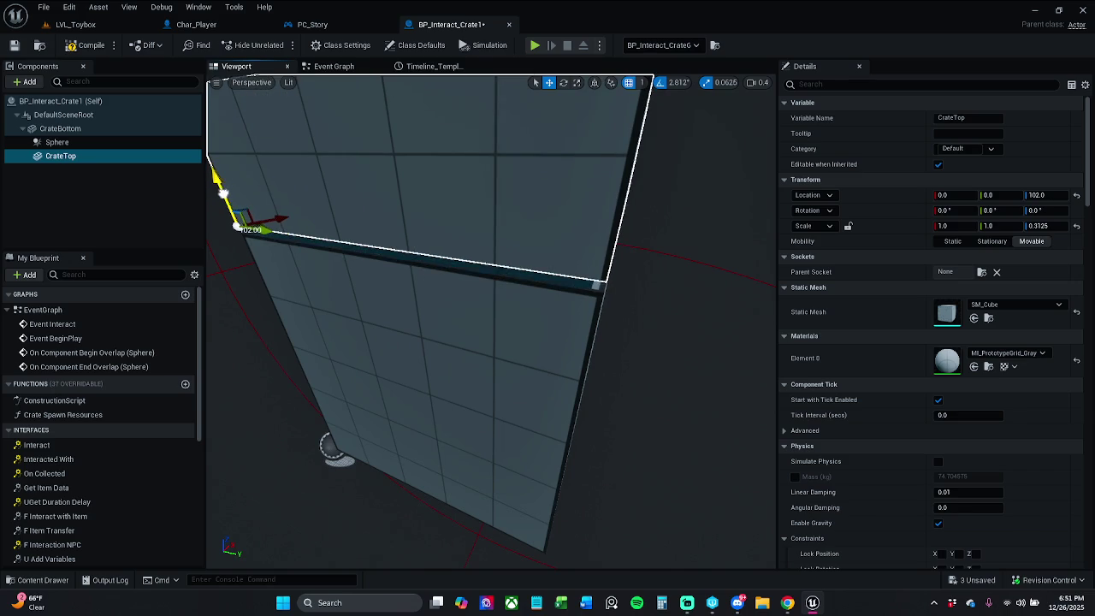
pyautogui.click(333, 66)
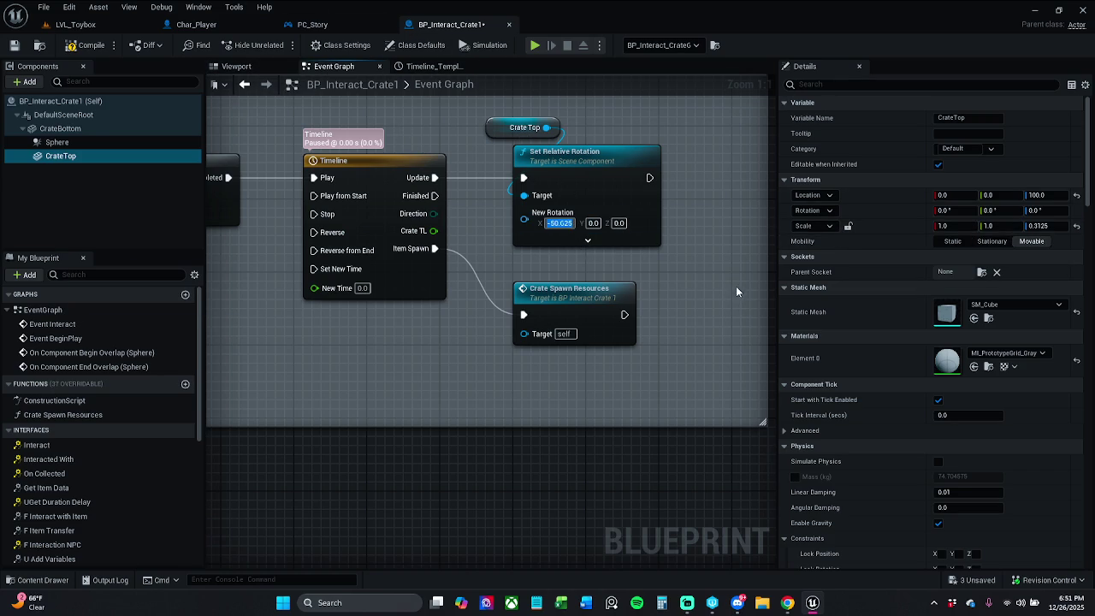
# Tilt the CrateTop lid open, settling its X rotation at -70 degrees
pyautogui.click(237, 67)
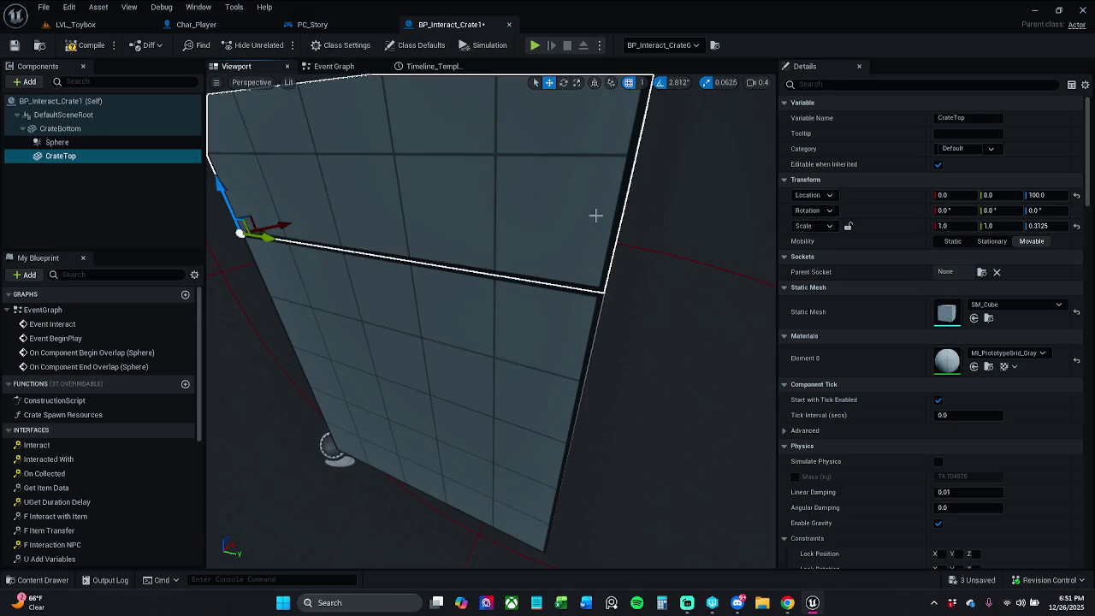
pyautogui.click(959, 209)
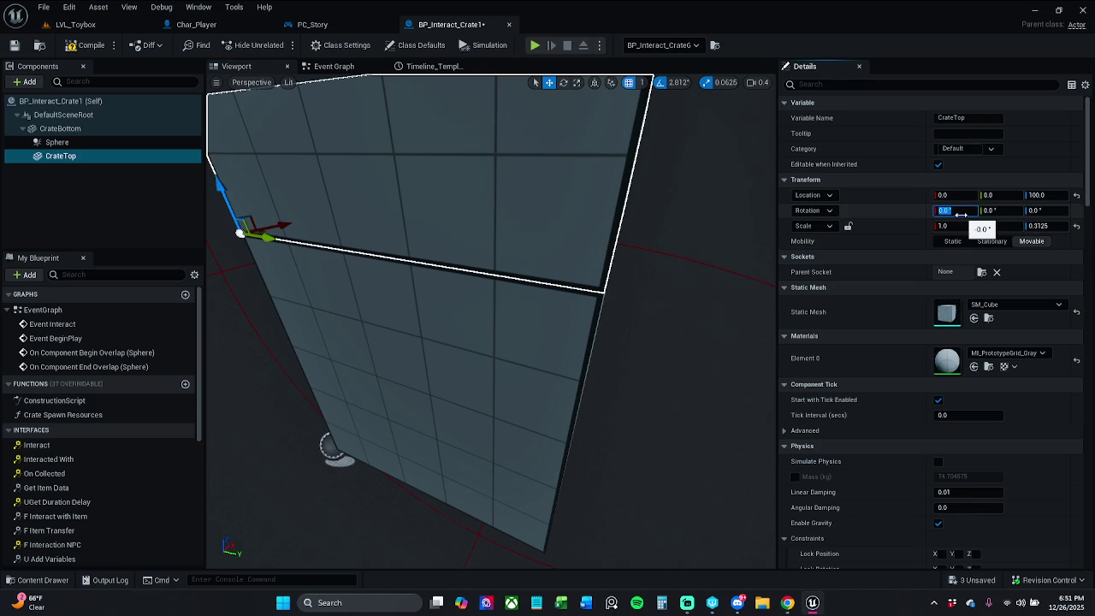
pyautogui.write('-50.625')
pyautogui.press('Return')
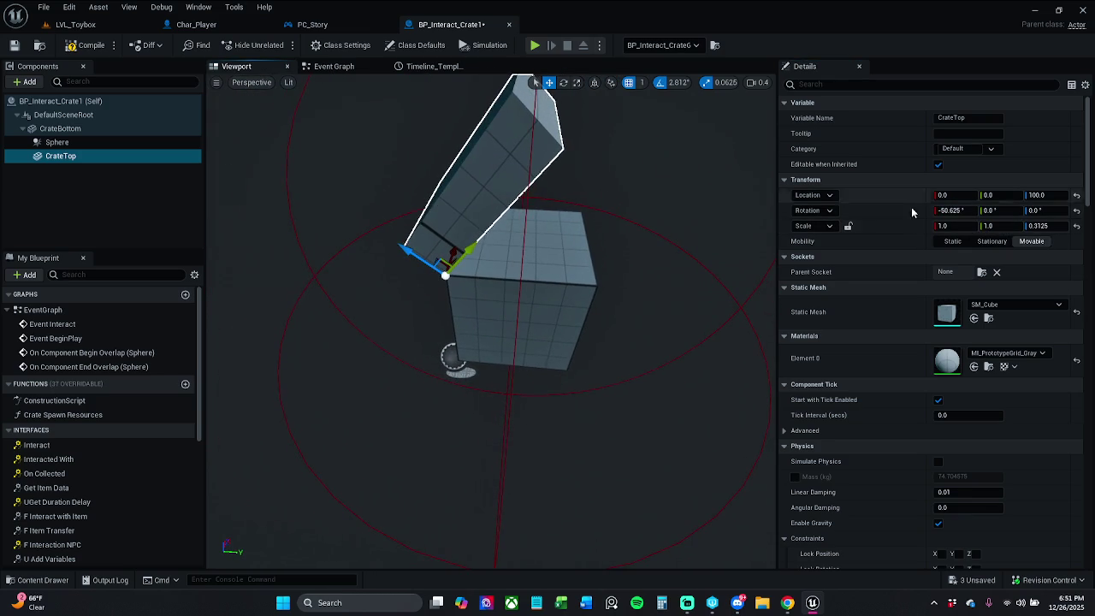
pyautogui.click(964, 211)
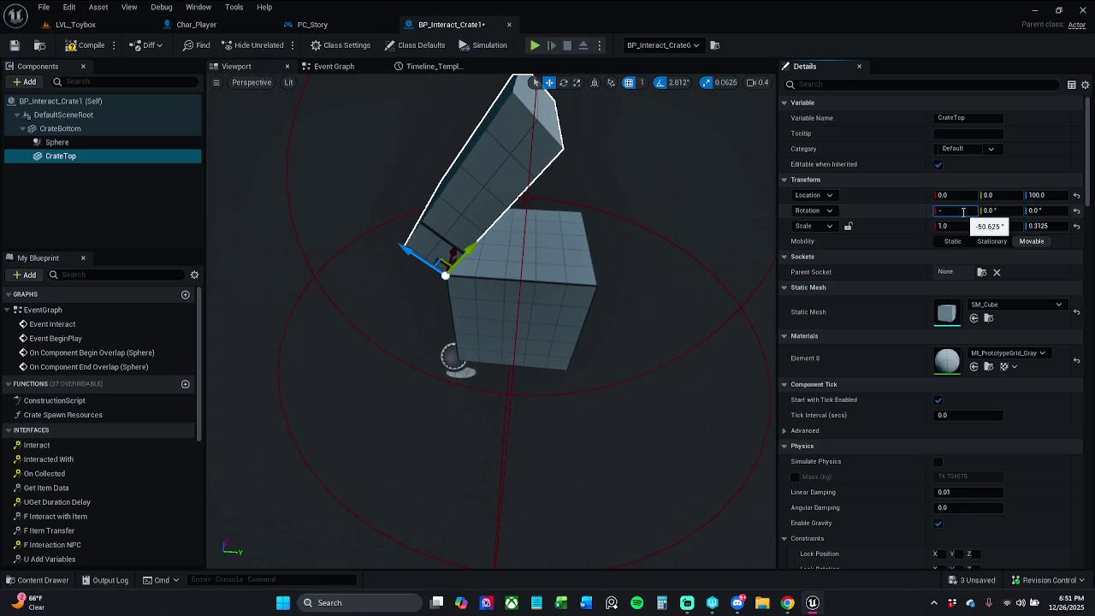
pyautogui.write('80')
pyautogui.press('Return')
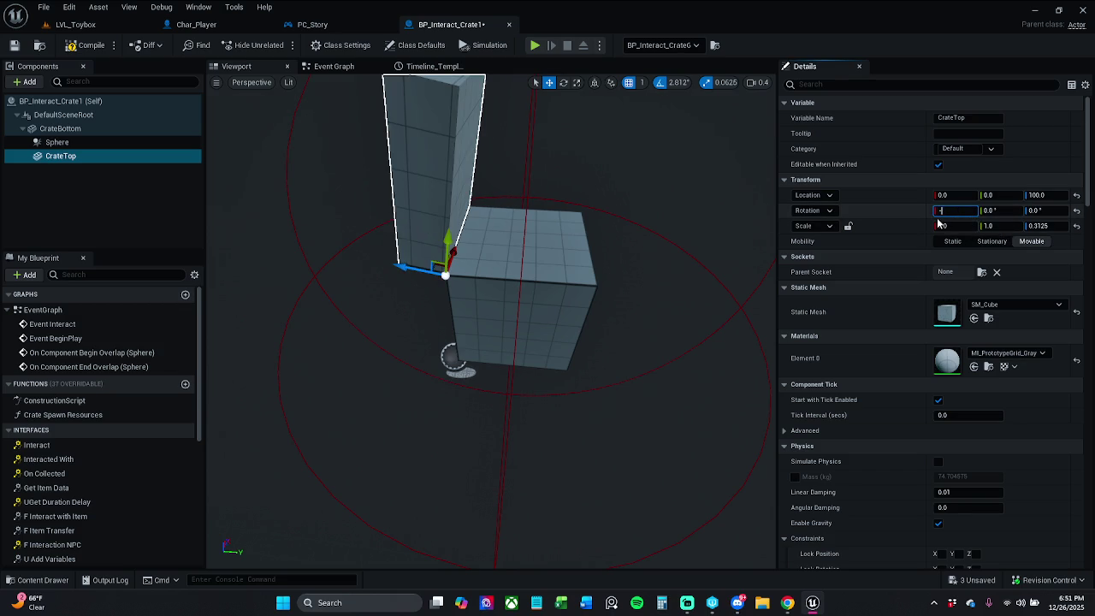
pyautogui.write('85')
pyautogui.press('Return')
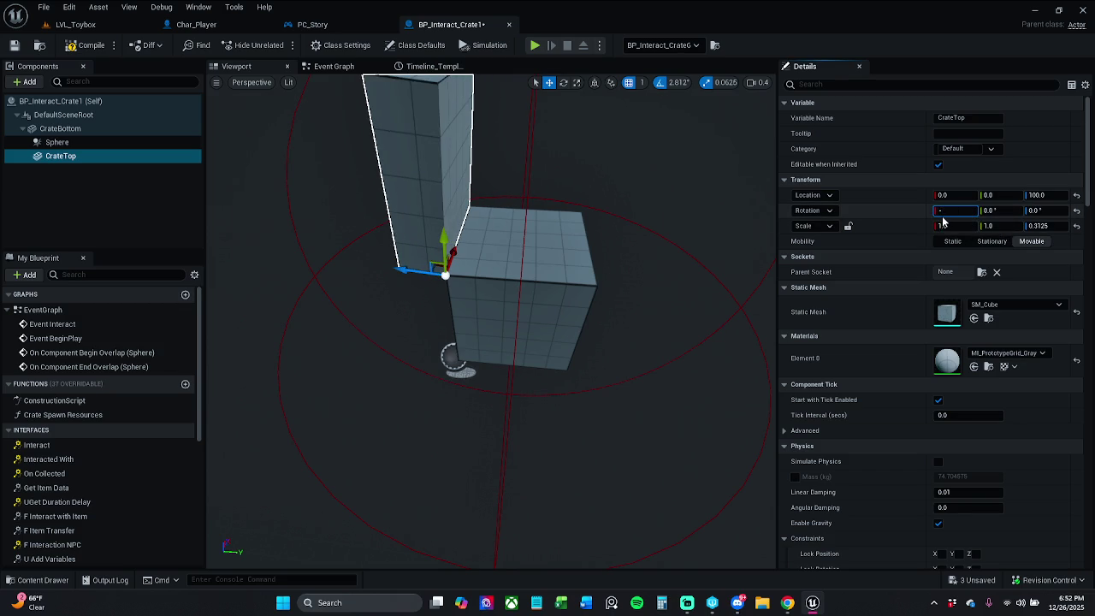
pyautogui.press('Return')
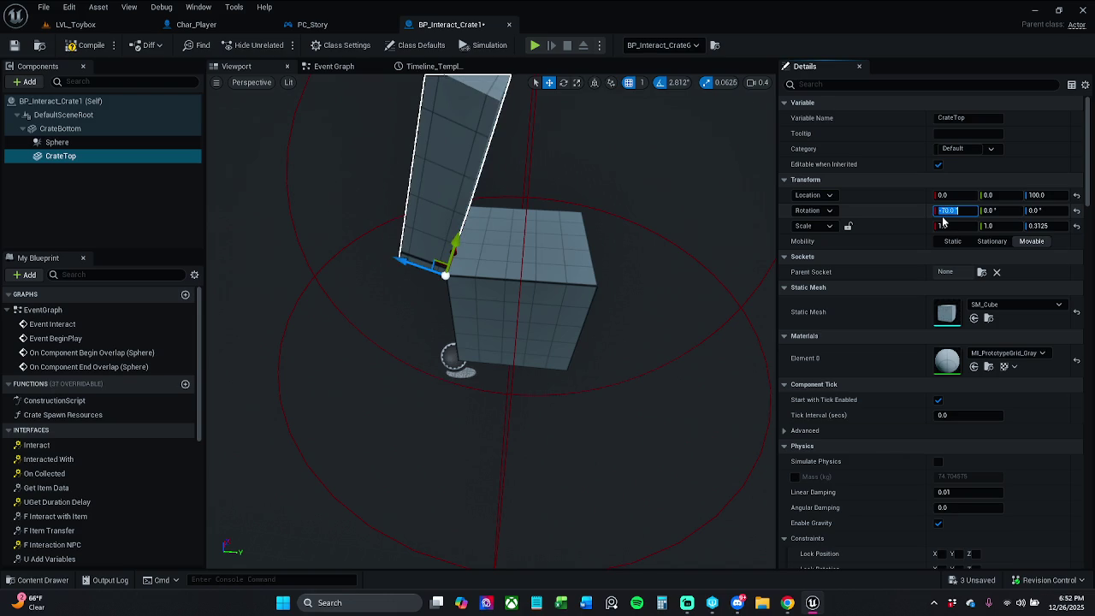
pyautogui.click(432, 66)
pyautogui.click(334, 65)
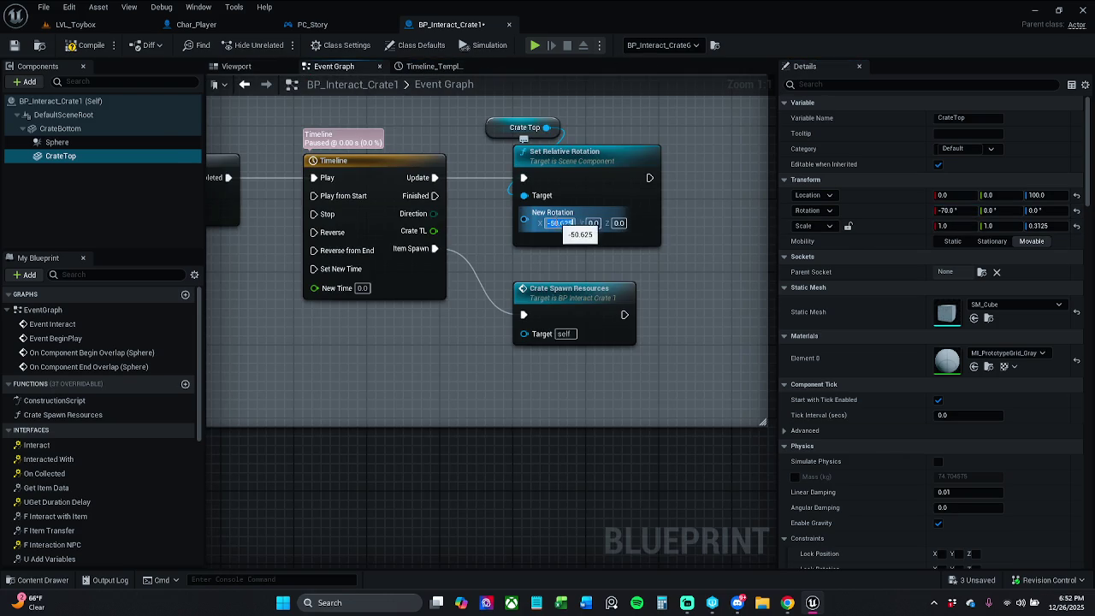
pyautogui.write('-70')
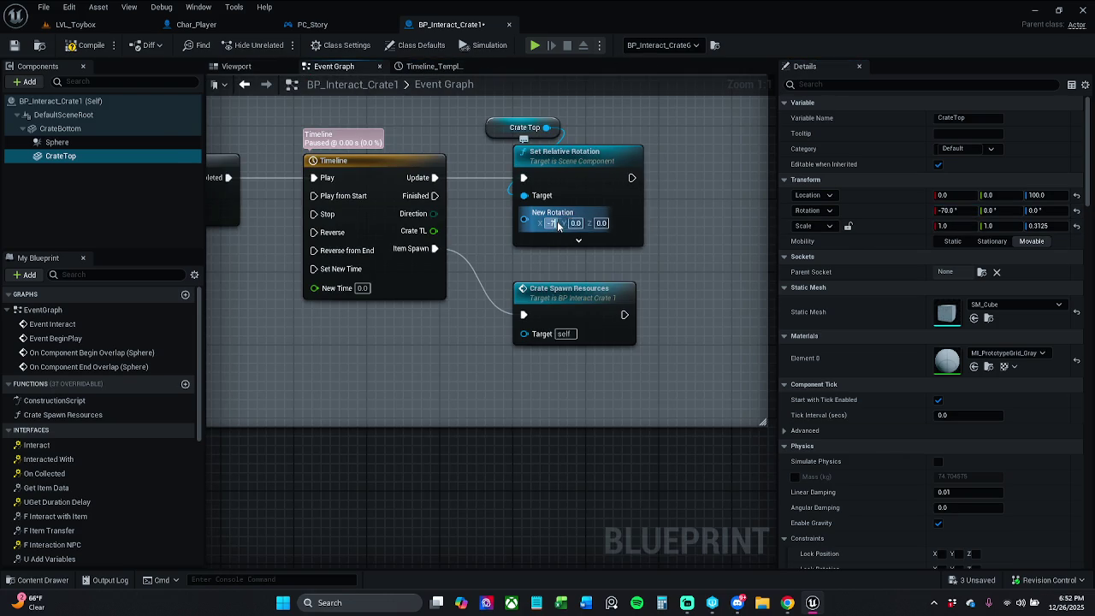
pyautogui.press('Return')
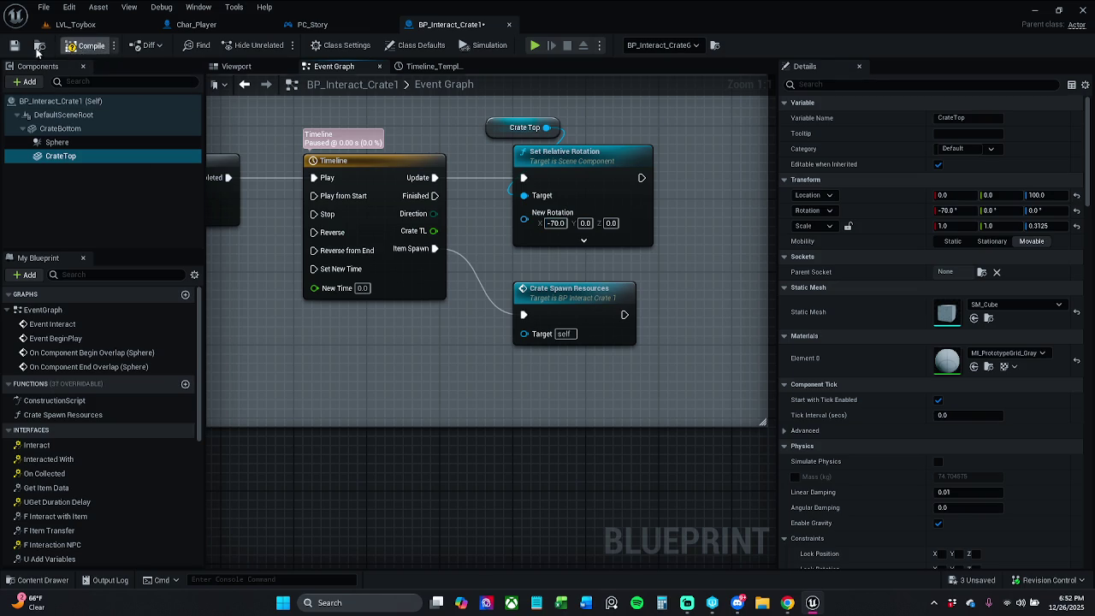
pyautogui.click(15, 45)
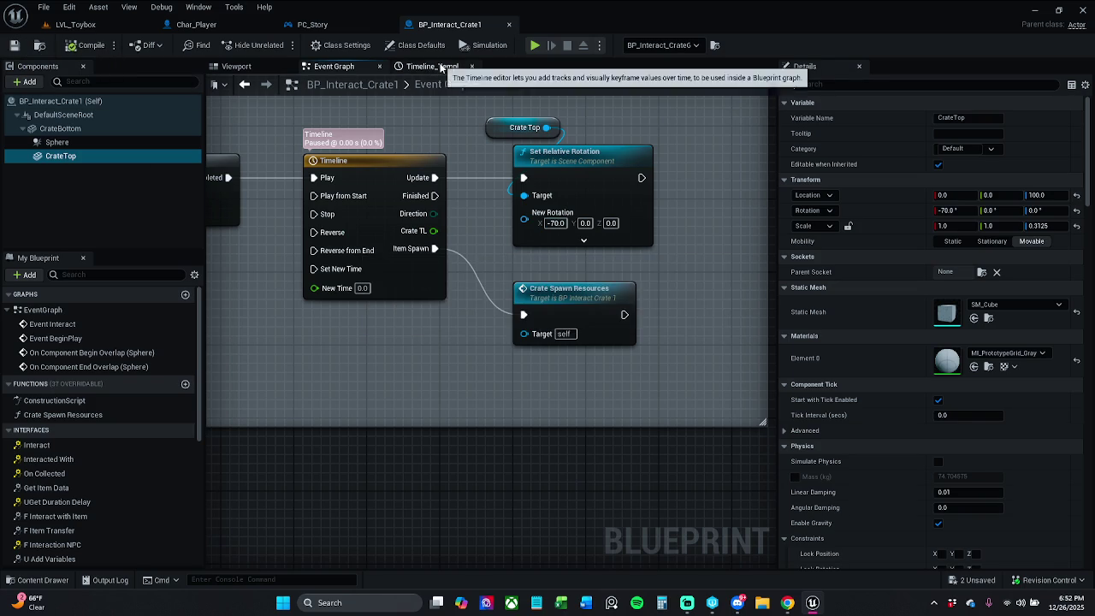
pyautogui.click(438, 66)
pyautogui.click(474, 67)
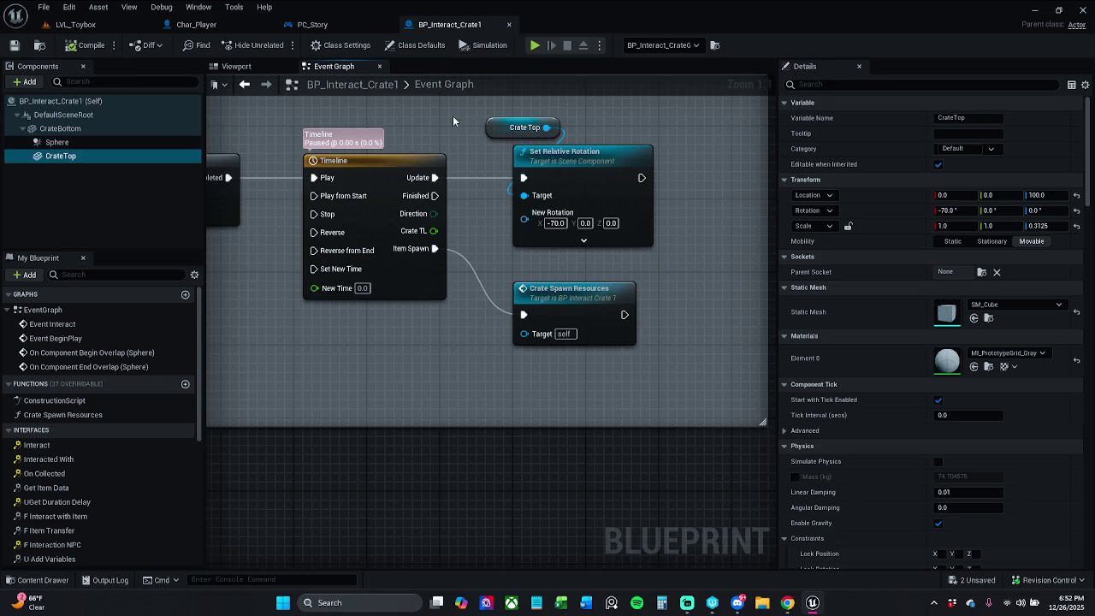
pyautogui.click(349, 26)
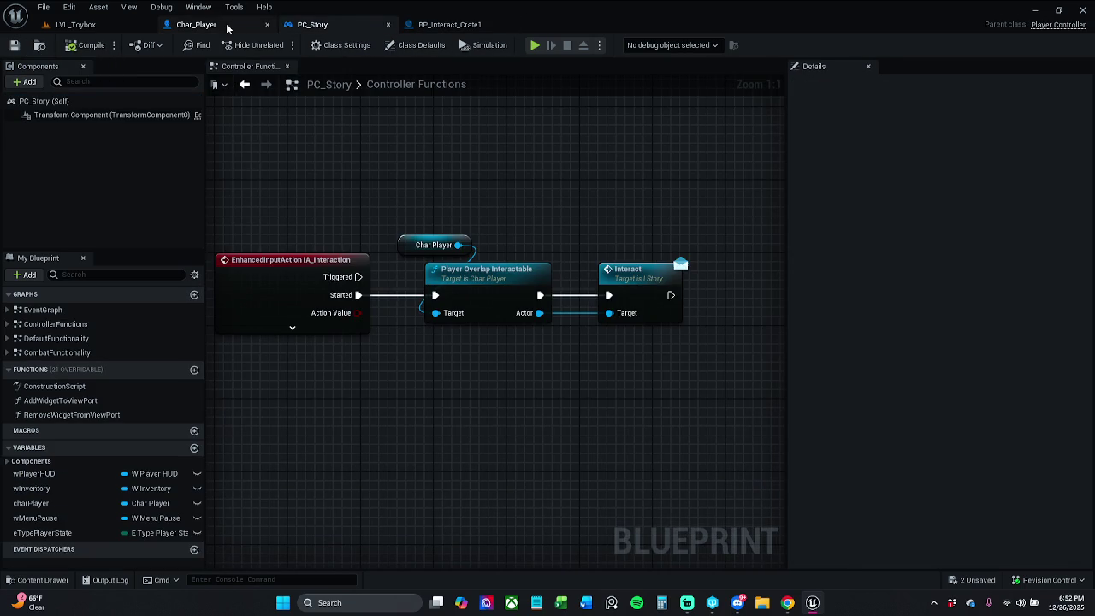
pyautogui.click(196, 23)
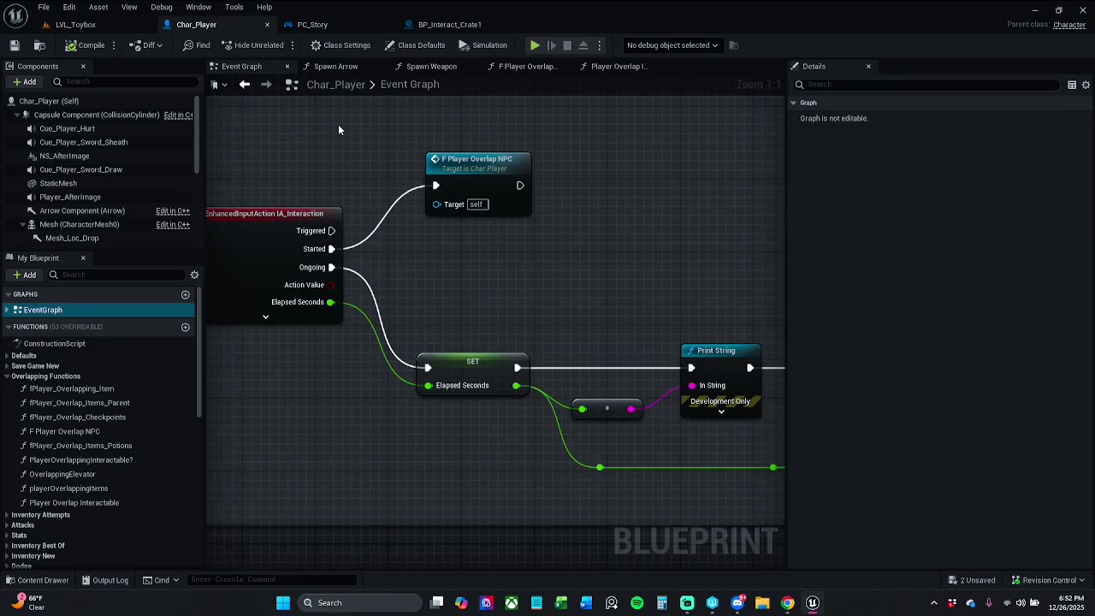
pyautogui.click(449, 24)
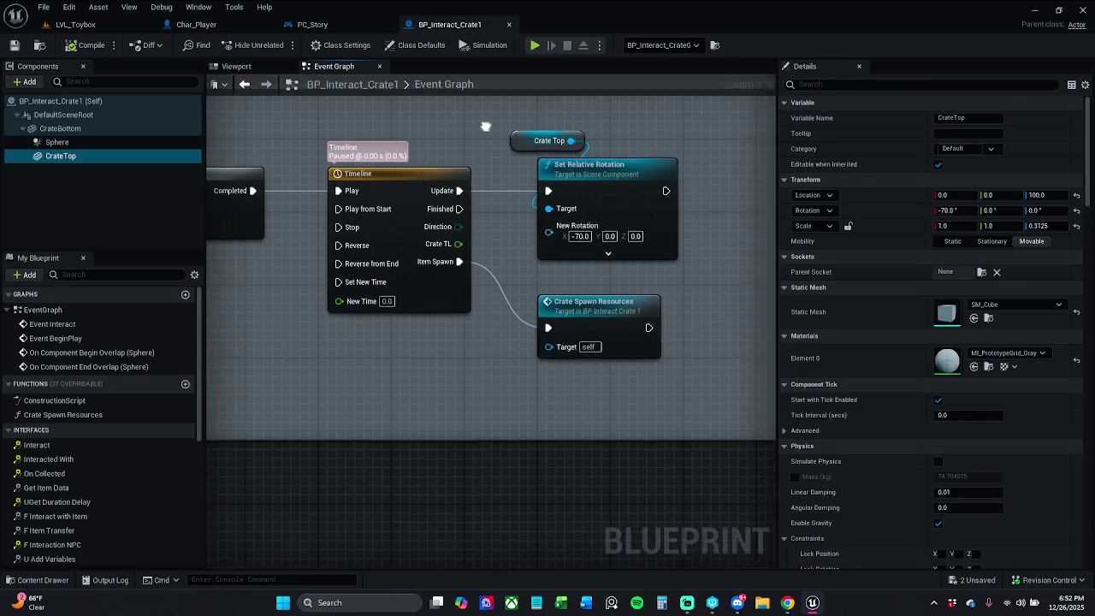
pyautogui.scroll(-2, 453, 119)
pyautogui.moveTo(462, 144); pyautogui.dragTo(589, 171)
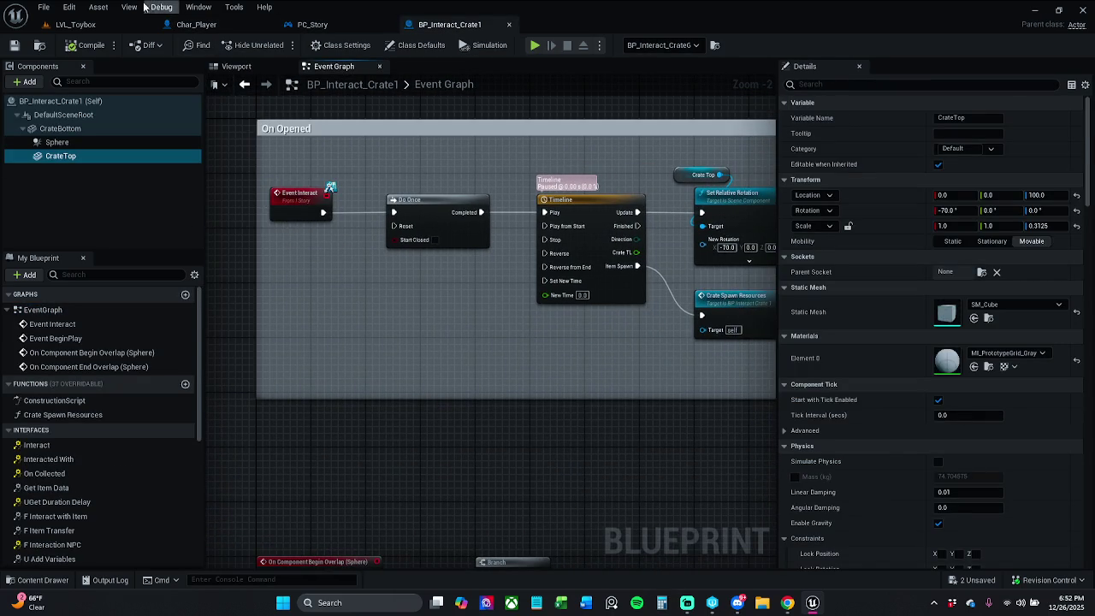
pyautogui.click(75, 24)
# Play-test the level, walking to the crate to open it
pyautogui.click(278, 45)
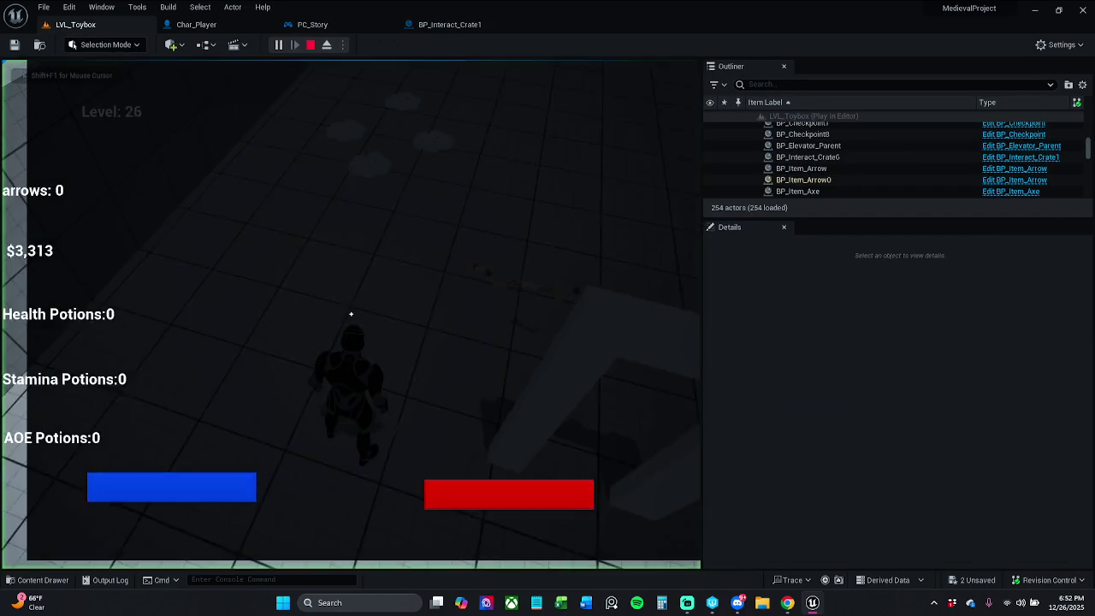
pyautogui.press('w')
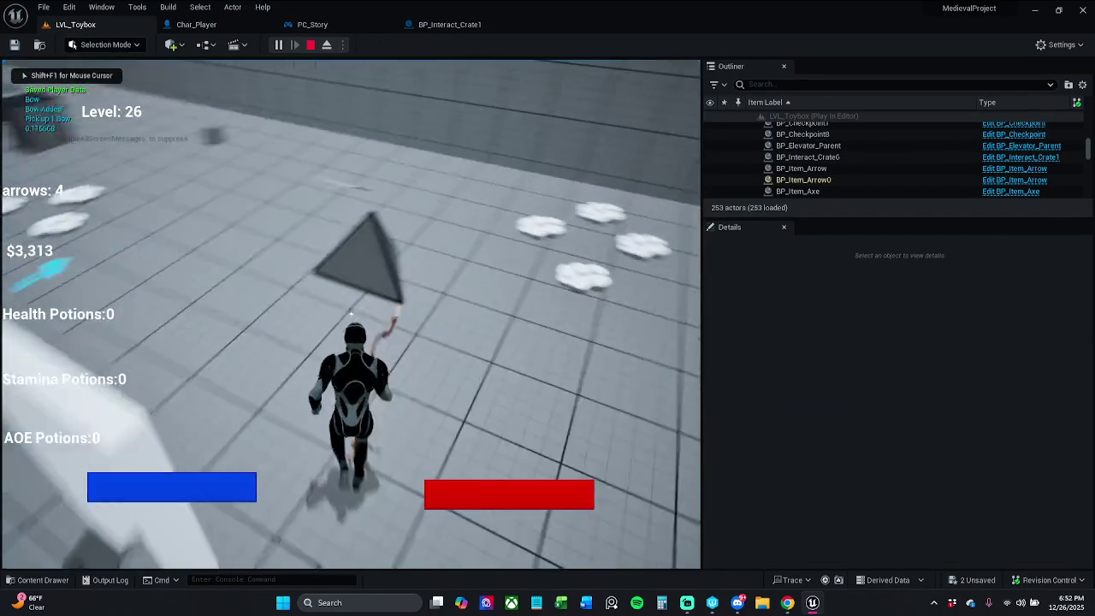
pyautogui.press('w')
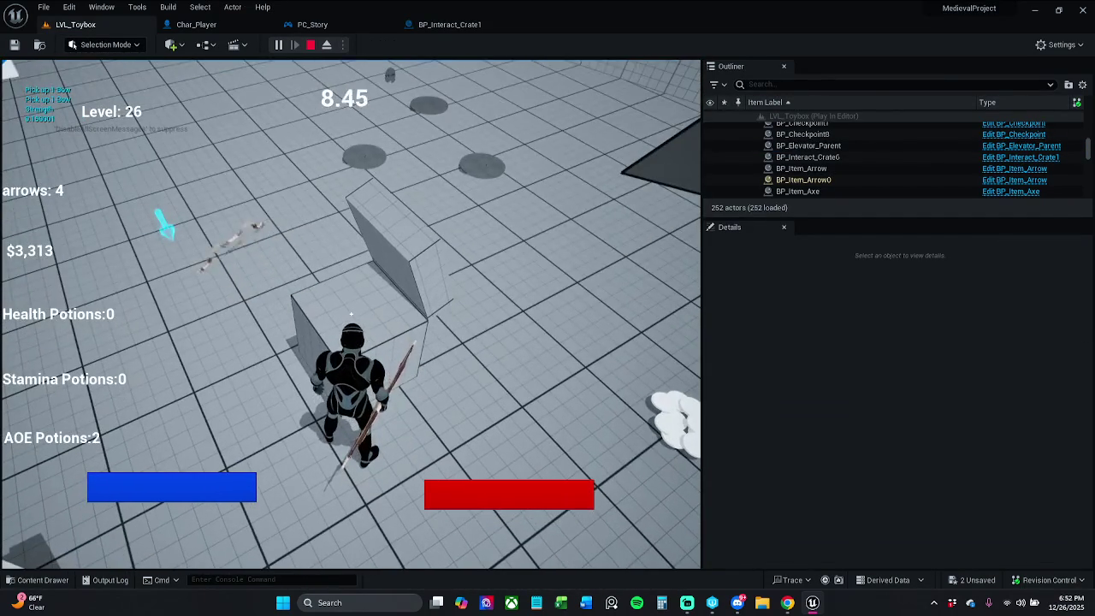
pyautogui.press('Escape')
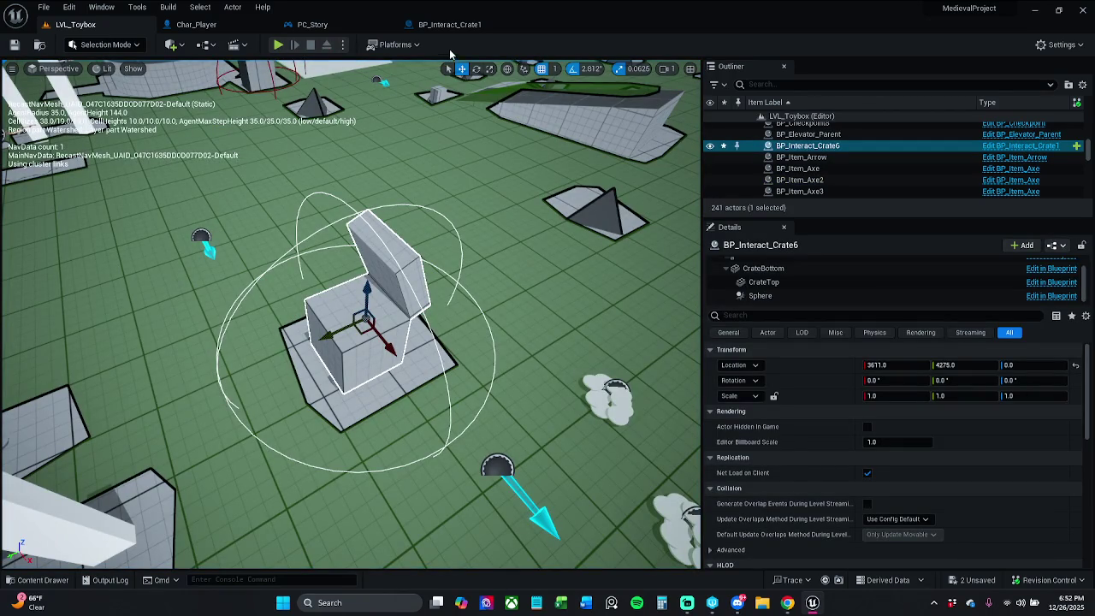
# Reset CrateTop's rotation to 0 so the lid sits closed, and save the blueprint
pyautogui.click(468, 32)
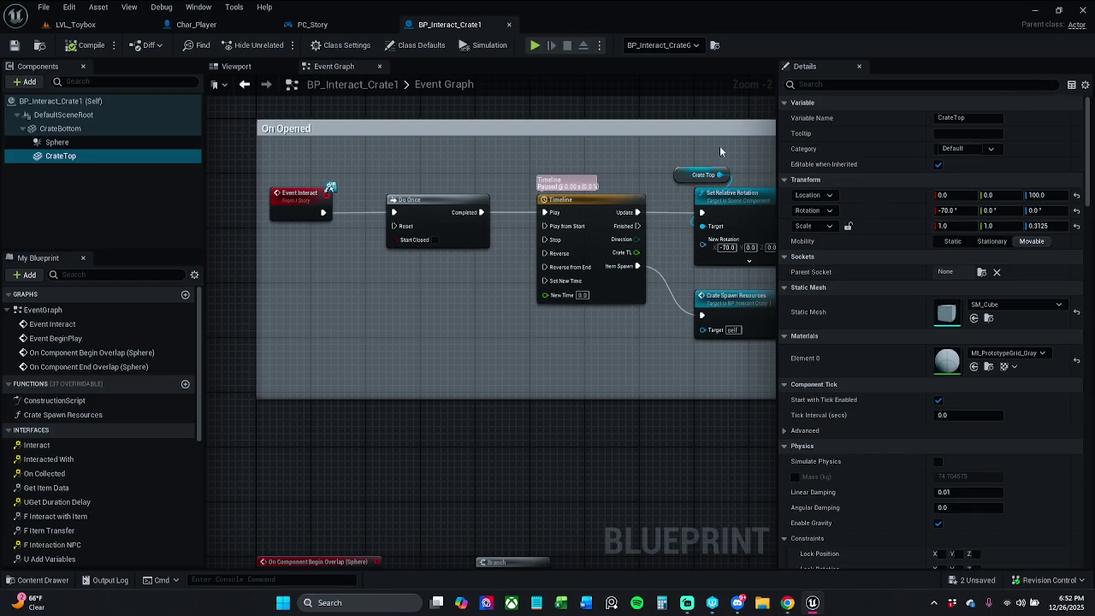
pyautogui.click(234, 68)
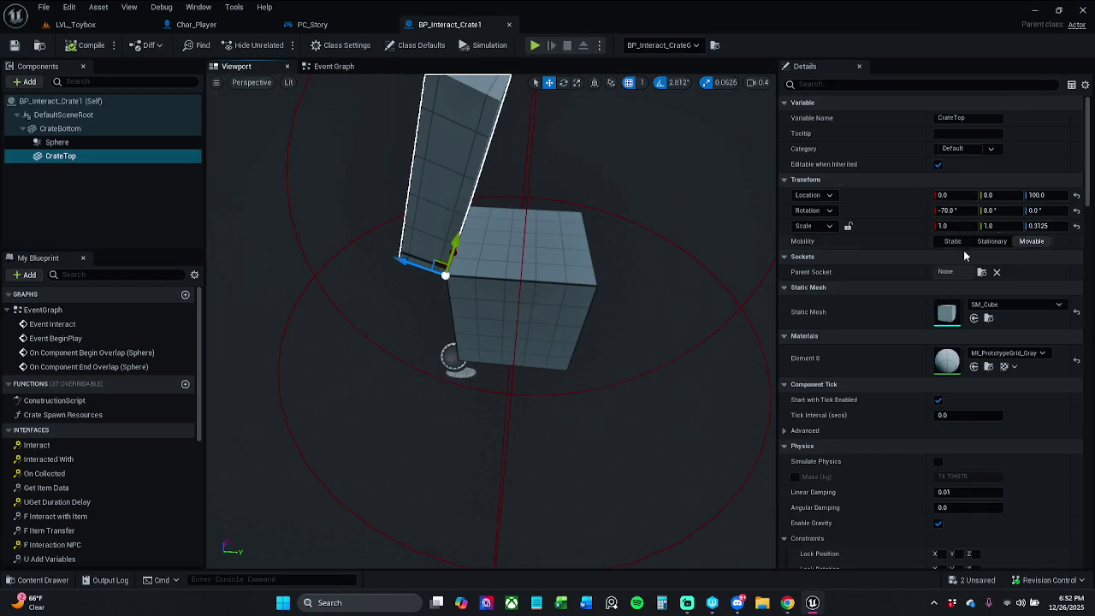
pyautogui.click(1077, 210)
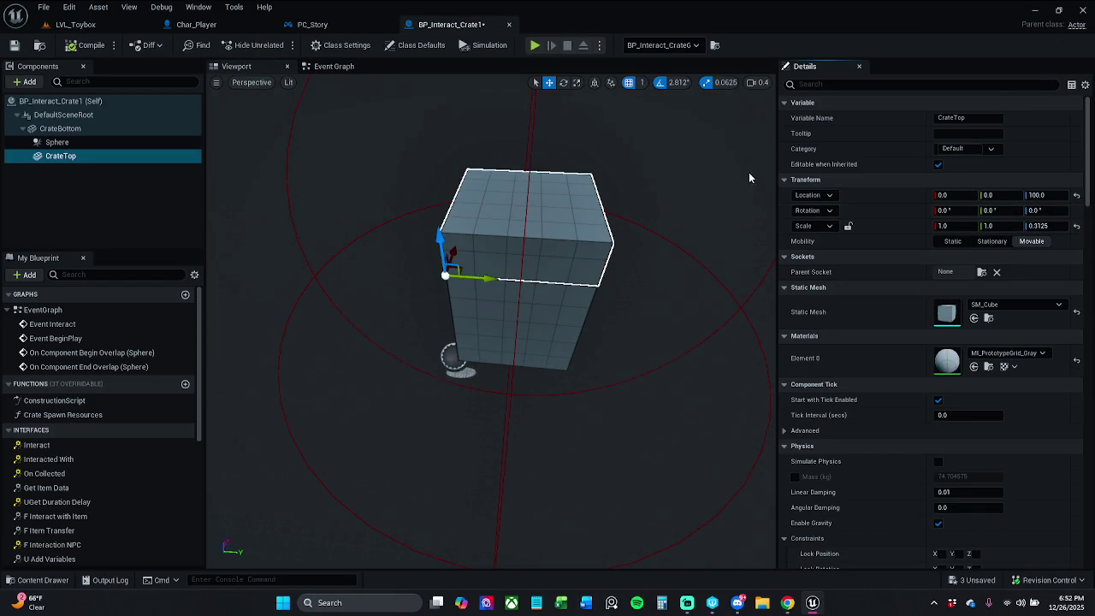
pyautogui.click(15, 45)
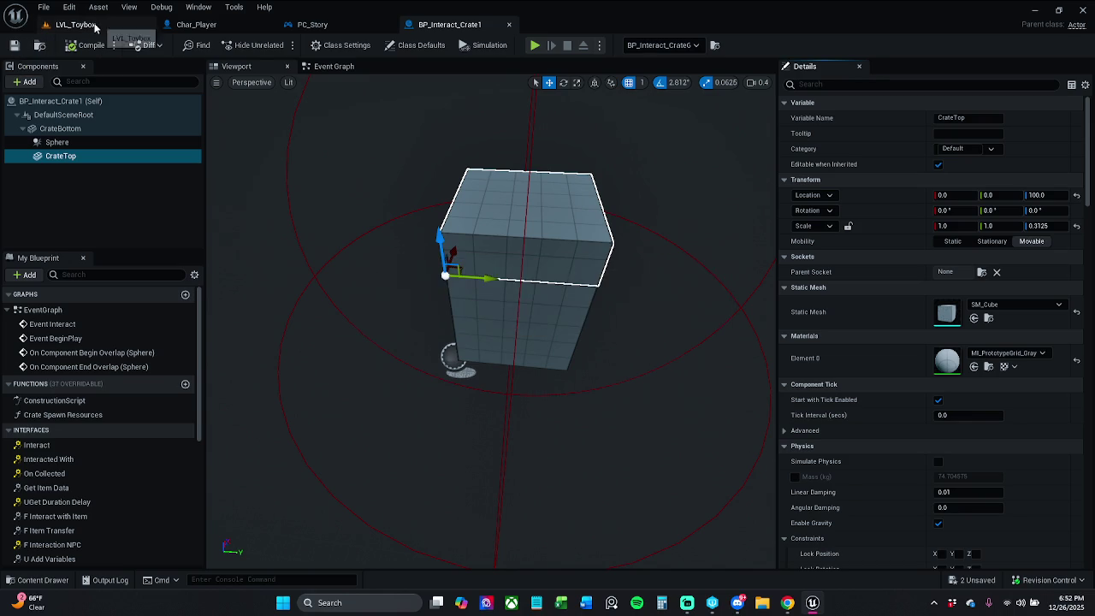
# Play-test the level again, running the character to the crate
pyautogui.click(86, 24)
pyautogui.click(280, 48)
pyautogui.press('w')
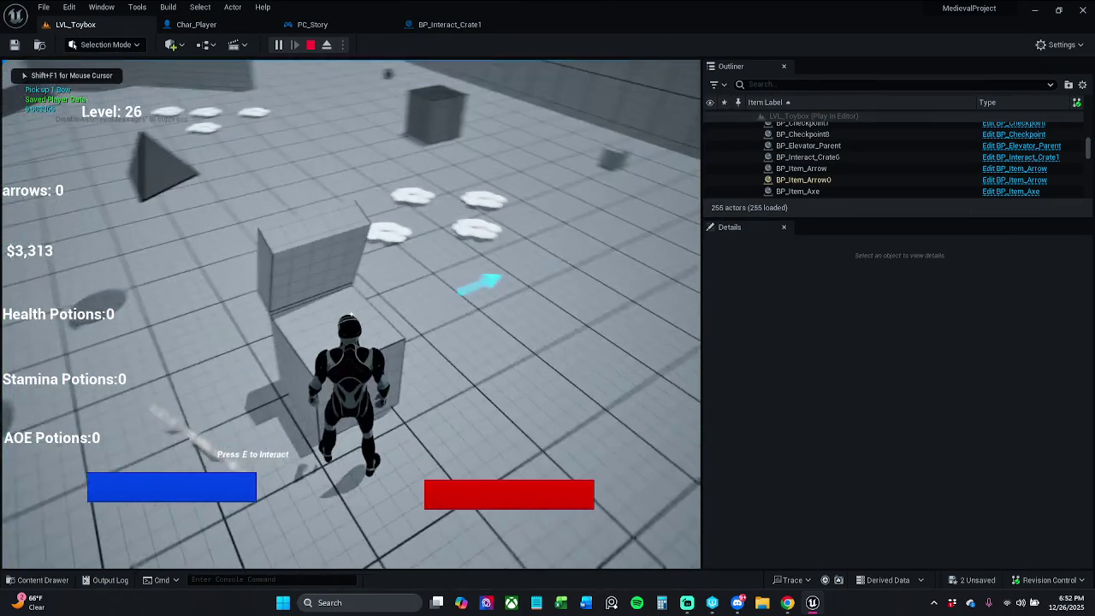
pyautogui.press('Escape')
pyautogui.click(445, 24)
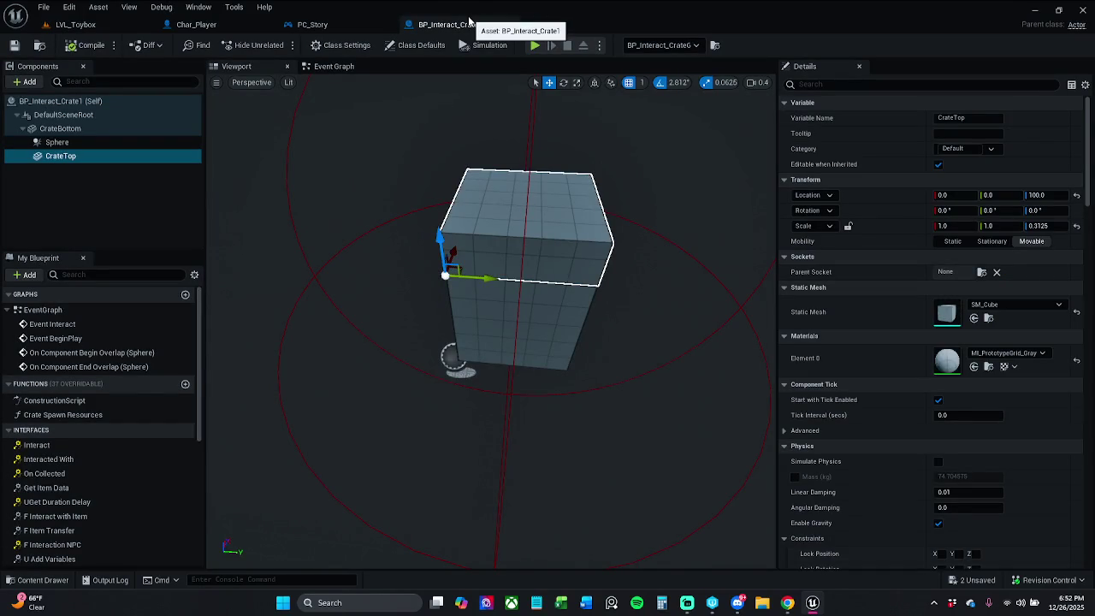
# Move the Crate Top, rotation and spawn nodes right and open the Crate_TL timeline tracks
pyautogui.click(334, 66)
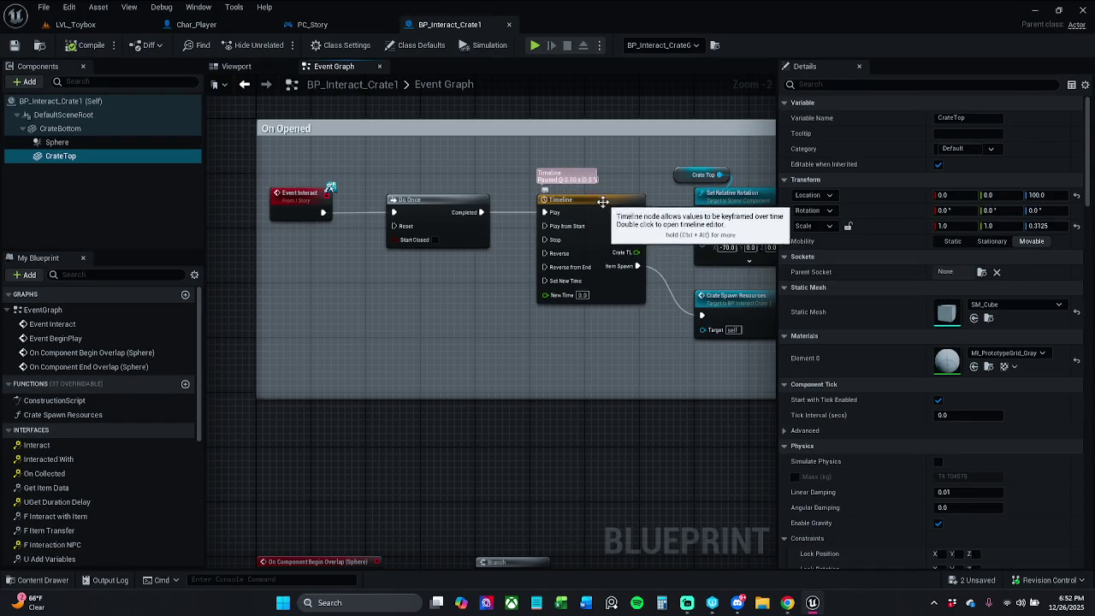
pyautogui.moveTo(603, 201); pyautogui.dragTo(397, 201)
pyautogui.moveTo(458, 168); pyautogui.dragTo(621, 403)
pyautogui.moveTo(544, 230); pyautogui.dragTo(612, 230)
pyautogui.click(487, 197)
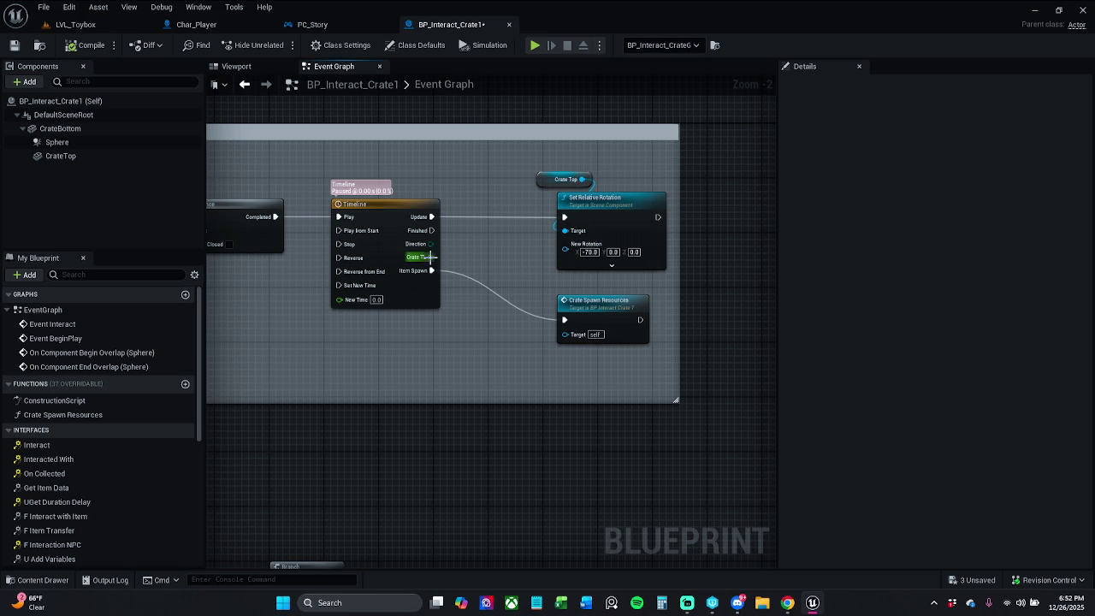
pyautogui.doubleClick(397, 238)
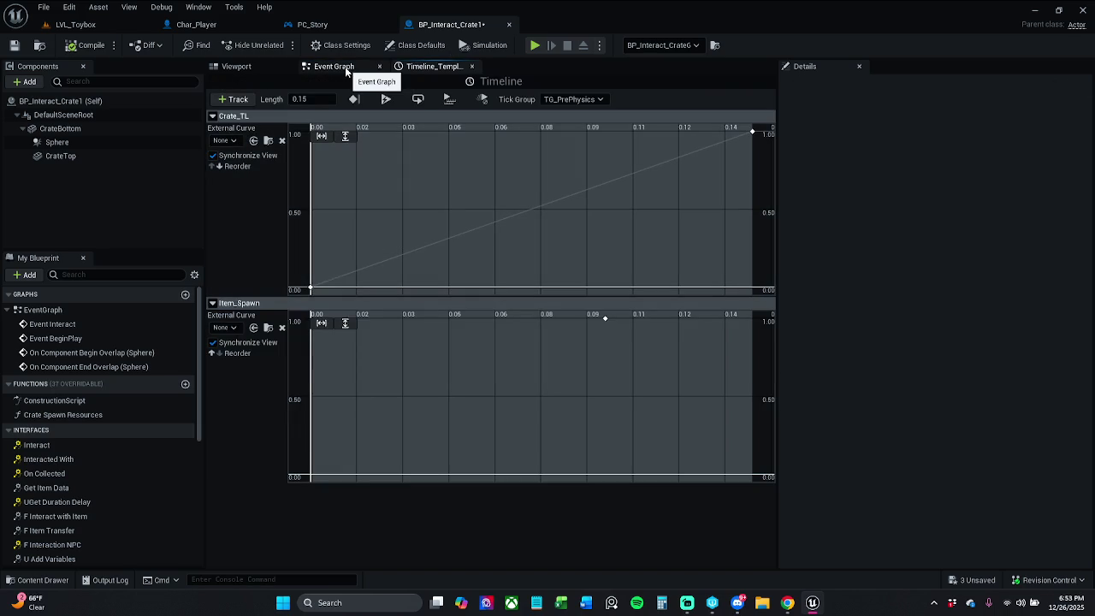
pyautogui.click(347, 71)
# Shift the Crate Top, rotation and spawn nodes further right
pyautogui.moveTo(460, 173); pyautogui.dragTo(638, 356)
pyautogui.moveTo(579, 228); pyautogui.dragTo(661, 228)
pyautogui.click(416, 246)
# Add a float Lerp node with Crate TL wired into its Alpha input
pyautogui.moveTo(376, 261)
pyautogui.mouseDown()
pyautogui.moveTo(411, 265)
pyautogui.moveTo(421, 248)
pyautogui.mouseUp()
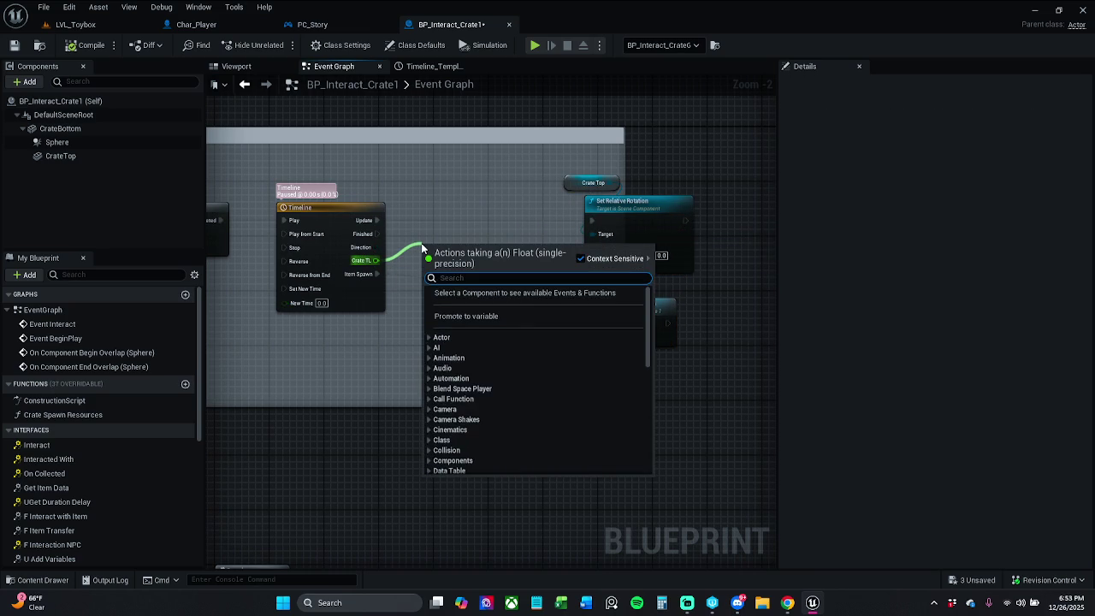
pyautogui.write('lerp')
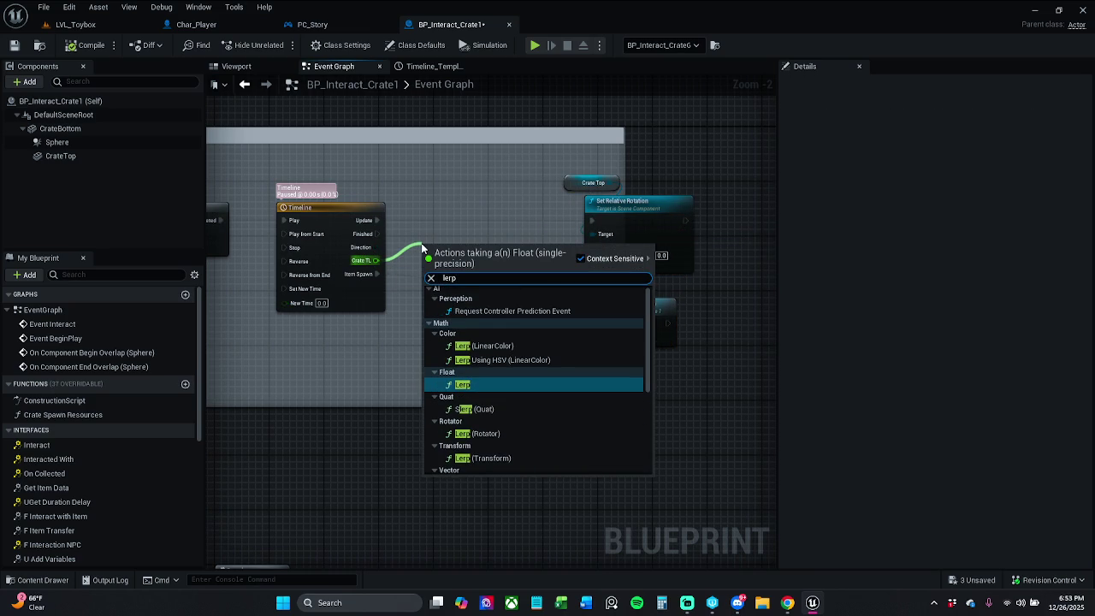
pyautogui.press('Return')
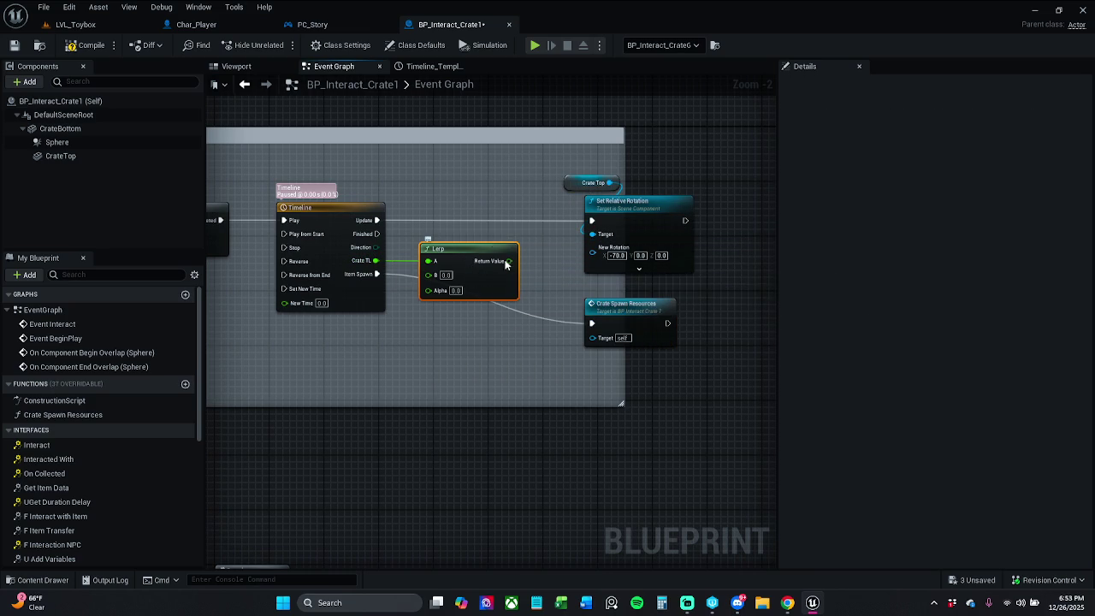
pyautogui.moveTo(428, 261)
pyautogui.mouseDown()
pyautogui.moveTo(416, 299)
pyautogui.moveTo(429, 294)
pyautogui.mouseUp()
pyautogui.moveTo(383, 222)
pyautogui.mouseDown()
pyautogui.moveTo(656, 229)
pyautogui.moveTo(590, 228)
pyautogui.mouseUp()
# Reposition Crate Spawn Resources and the Lerp node, collapse Interfaces, and save the blueprint
pyautogui.click(368, 219)
pyautogui.click(427, 182)
pyautogui.click(247, 208)
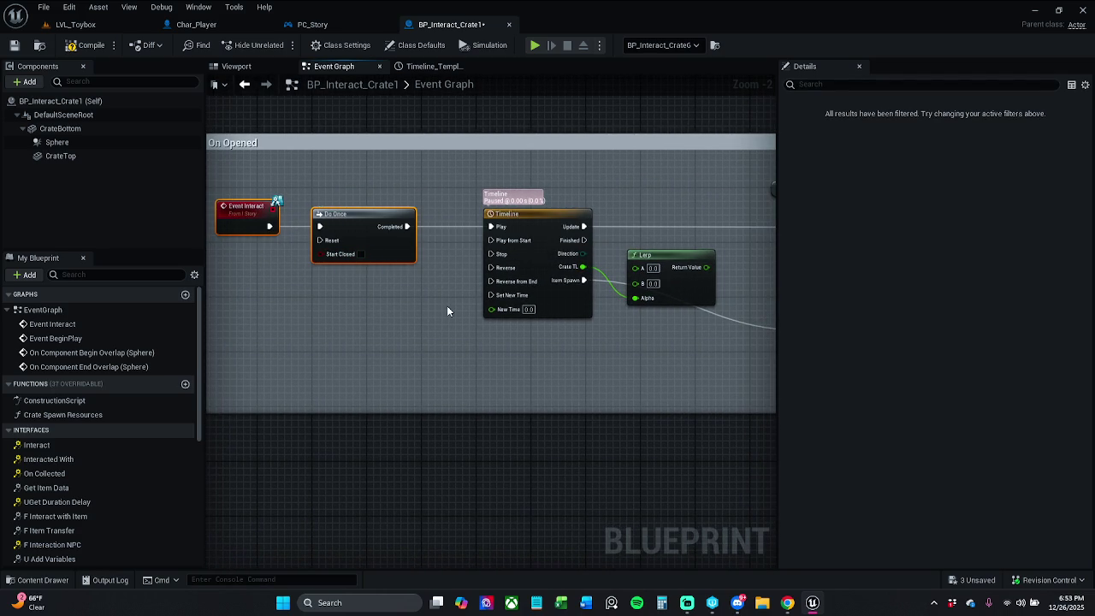
pyautogui.moveTo(525, 339); pyautogui.dragTo(428, 322)
pyautogui.moveTo(686, 316); pyautogui.dragTo(603, 406)
pyautogui.moveTo(518, 289); pyautogui.dragTo(616, 313)
pyautogui.click(629, 324)
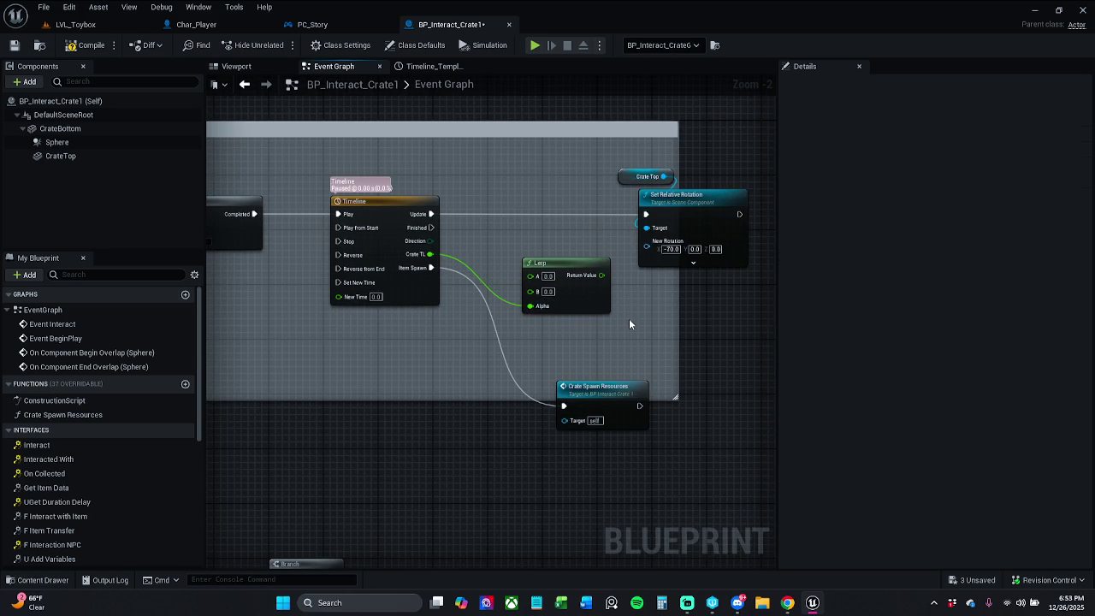
pyautogui.click(10, 431)
pyautogui.scroll(-1, 43, 483)
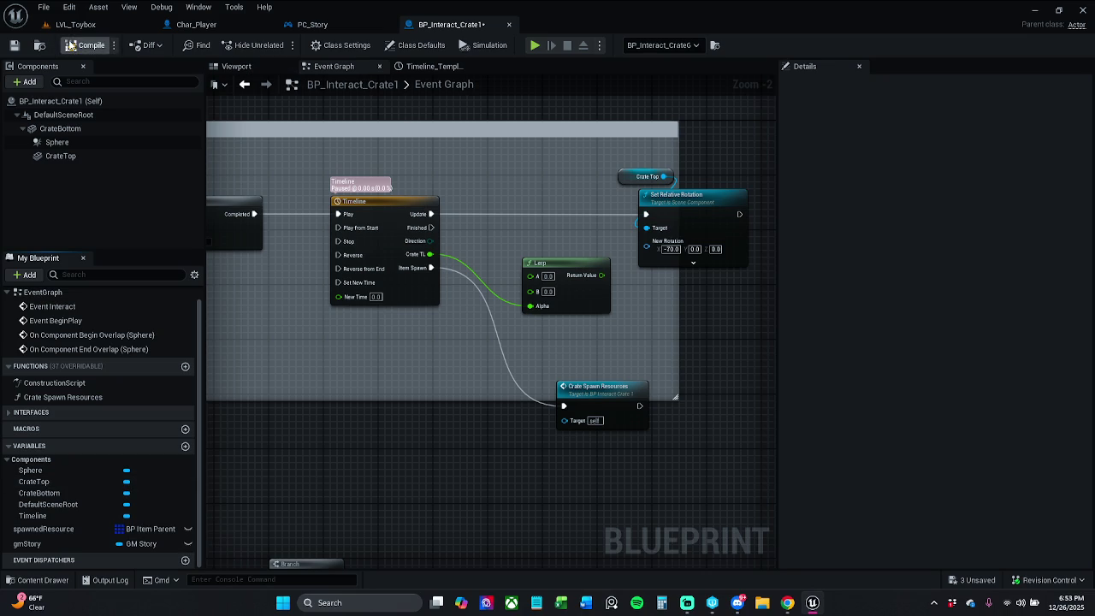
pyautogui.click(14, 44)
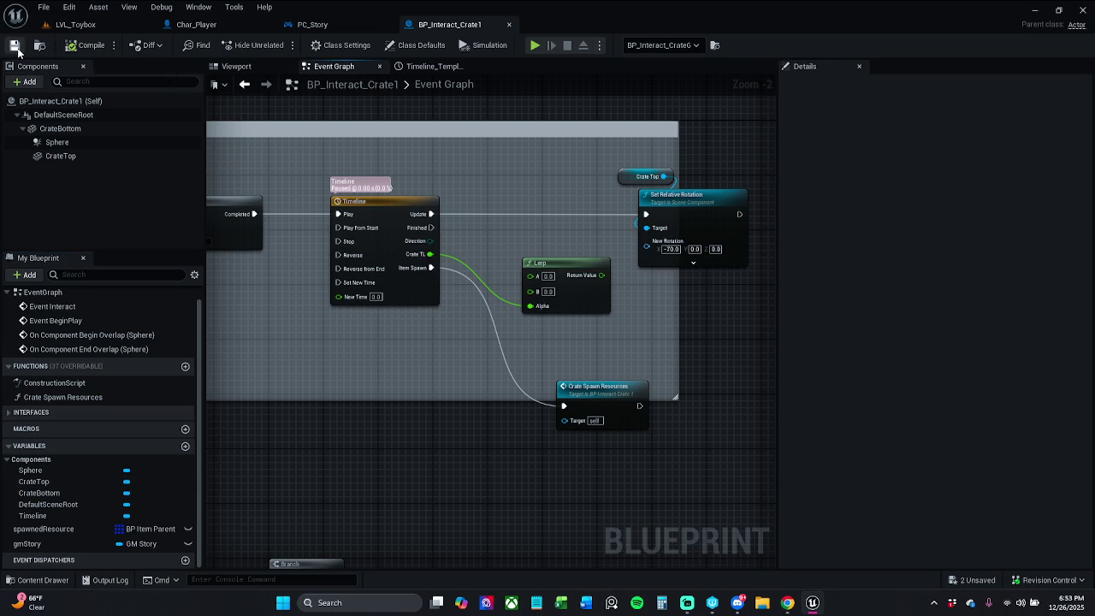
# Add a Set Relative Scale 3D node for CrateBottom with split scale input, then delete it
pyautogui.click(81, 130)
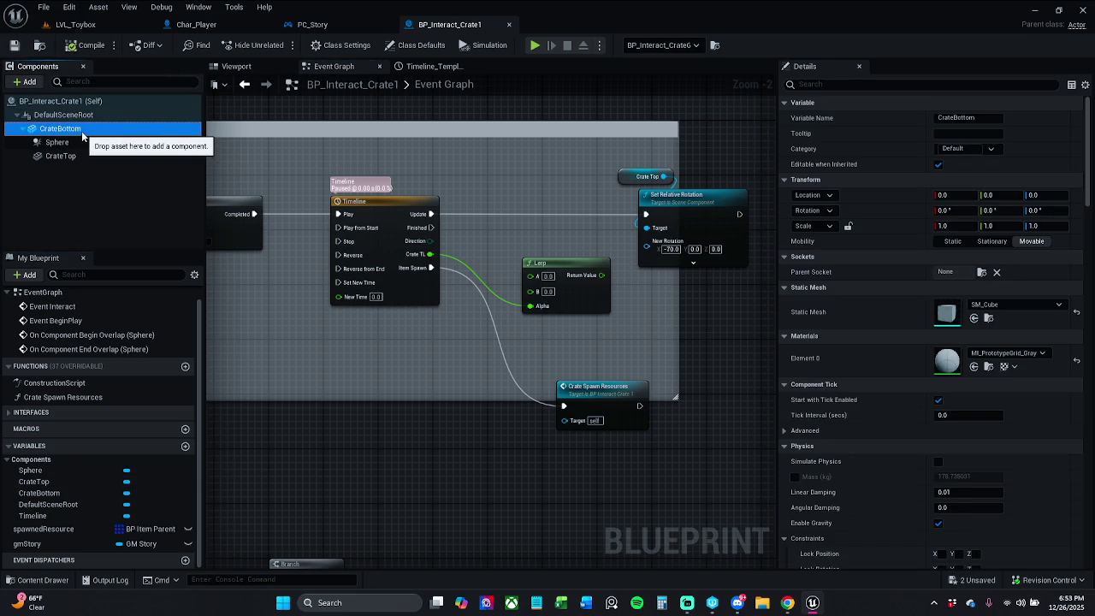
pyautogui.moveTo(81, 131)
pyautogui.mouseDown()
pyautogui.moveTo(289, 312)
pyautogui.moveTo(301, 358)
pyautogui.moveTo(325, 351)
pyautogui.moveTo(313, 349)
pyautogui.moveTo(343, 377)
pyautogui.mouseUp()
pyautogui.write('scale')
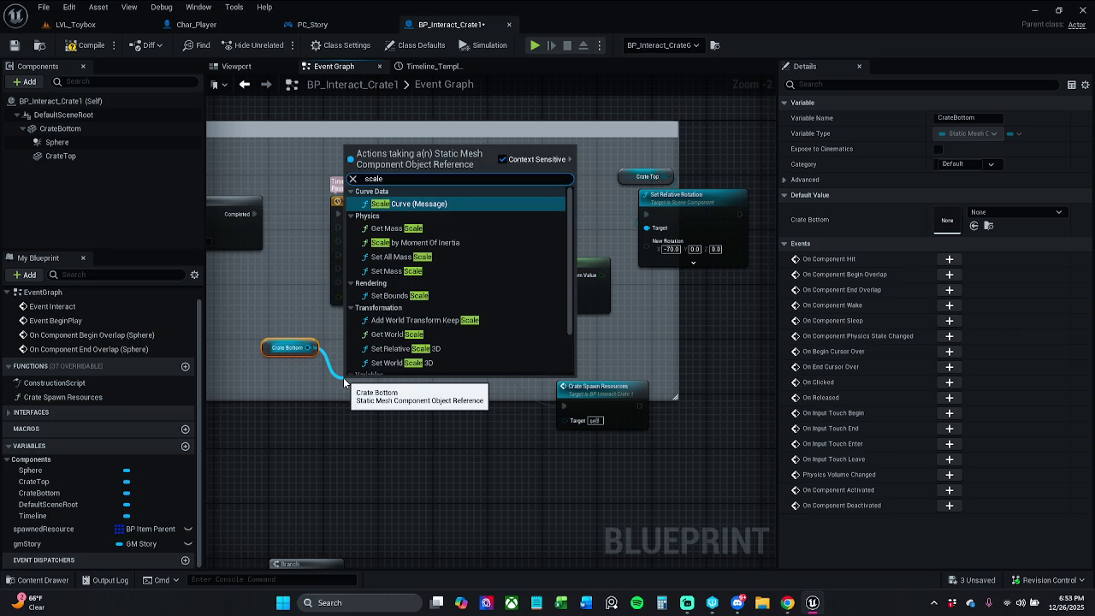
pyautogui.scroll(-3, 466, 287)
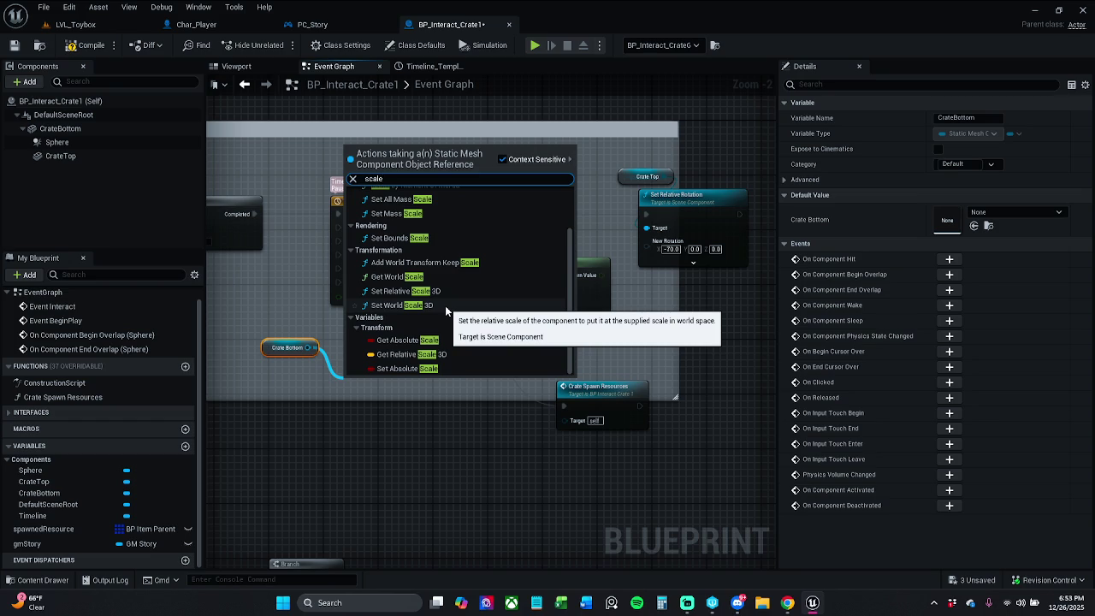
pyautogui.click(441, 290)
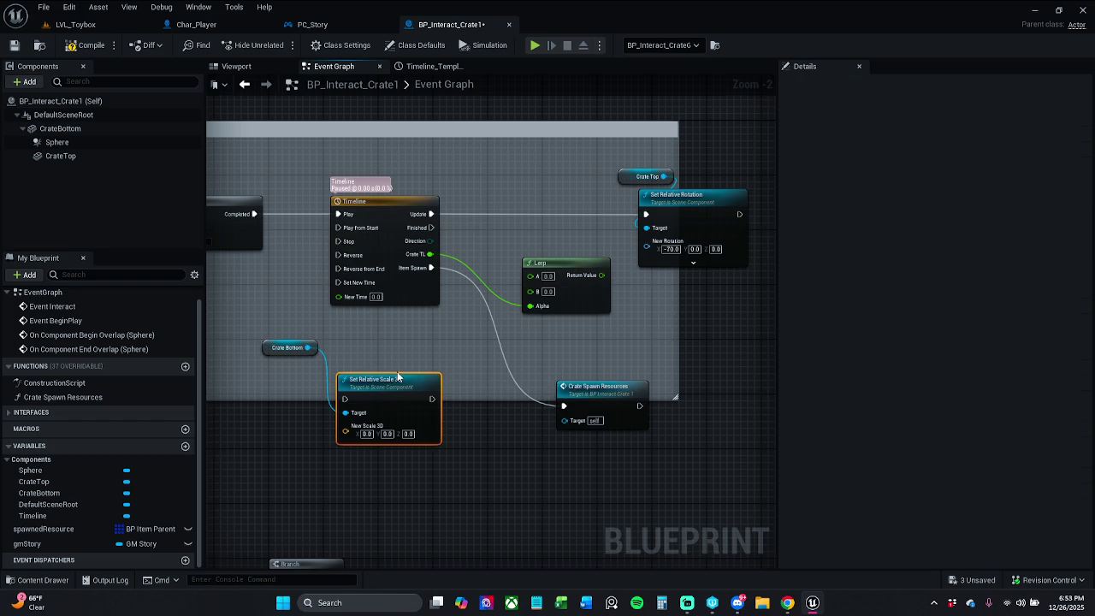
pyautogui.rightClick(359, 427)
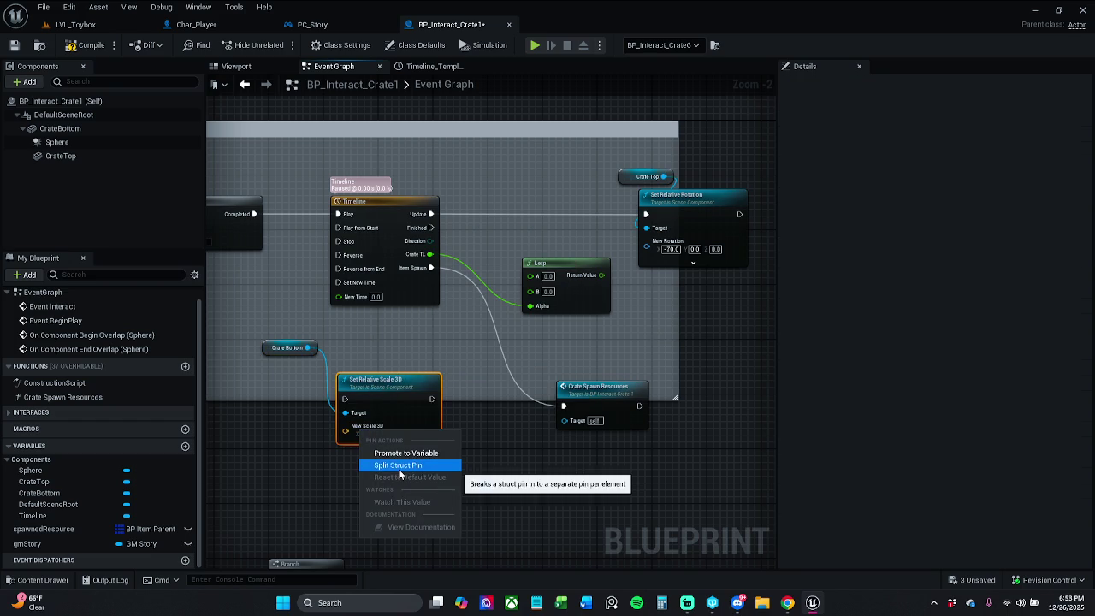
pyautogui.click(399, 469)
pyautogui.moveTo(445, 390)
pyautogui.mouseDown()
pyautogui.moveTo(517, 390)
pyautogui.moveTo(465, 342)
pyautogui.mouseUp()
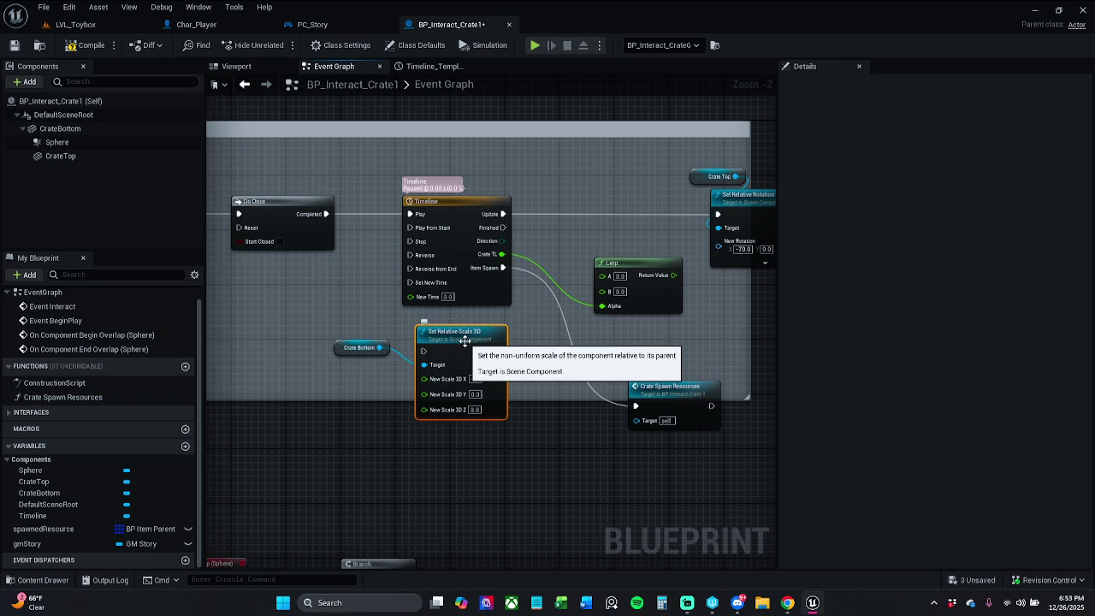
pyautogui.press('Delete')
# Add another 'set scale' node from Crate Bottom, then delete it with the Crate Bottom reference
pyautogui.moveTo(380, 348)
pyautogui.mouseDown()
pyautogui.moveTo(408, 357)
pyautogui.moveTo(412, 372)
pyautogui.mouseUp()
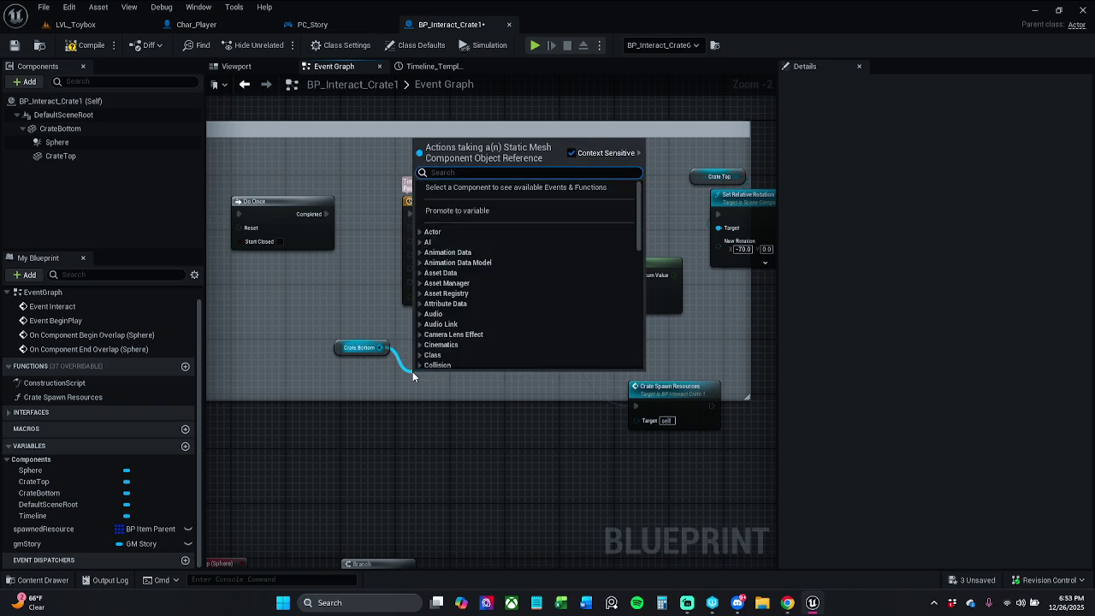
pyautogui.write('set sc')
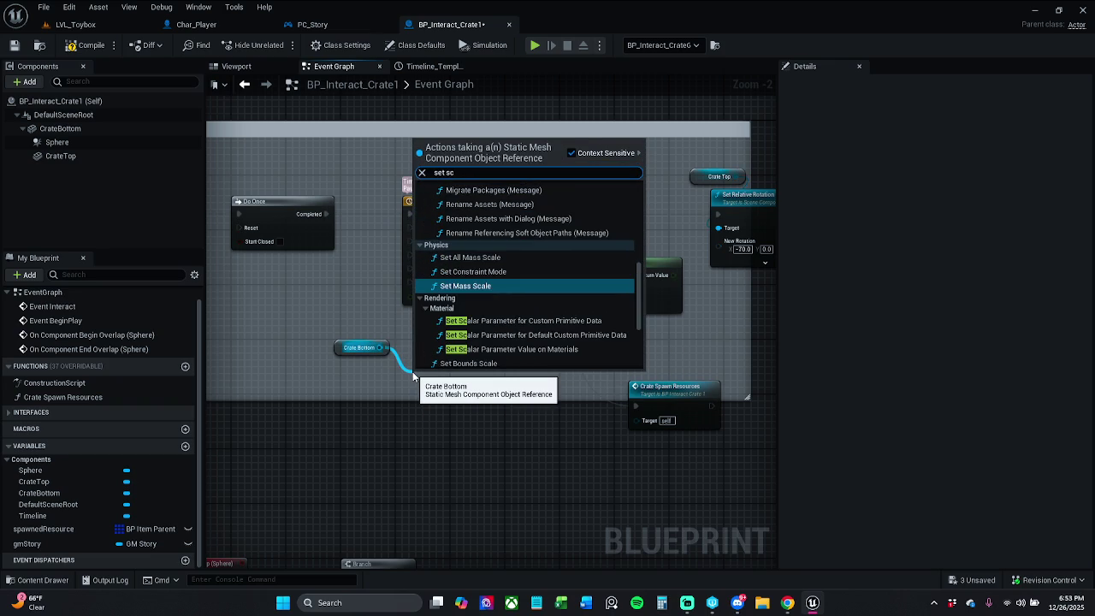
pyautogui.write('ale')
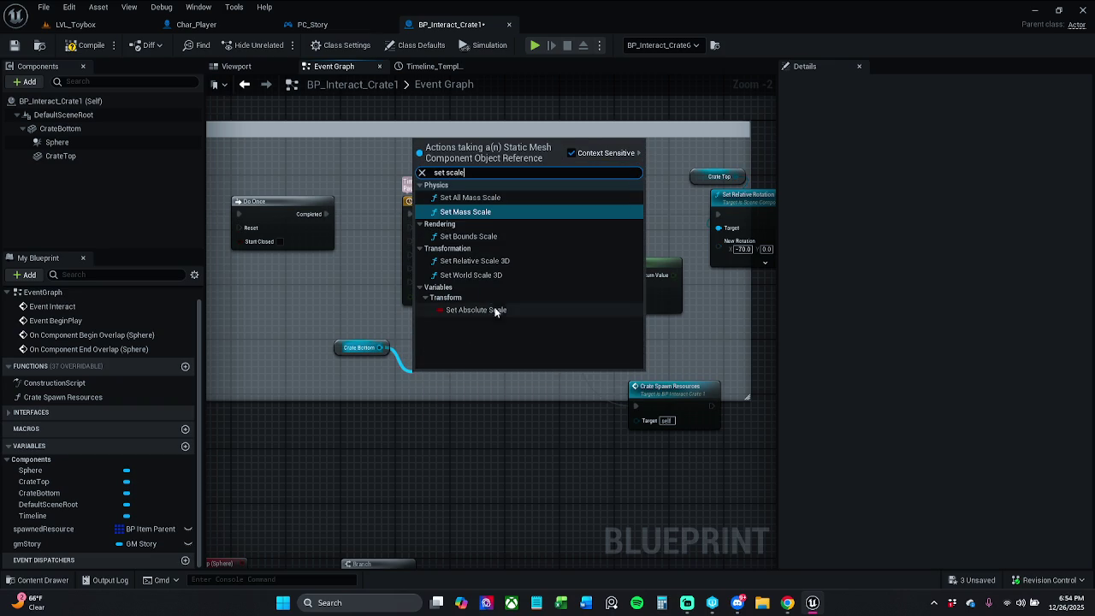
pyautogui.click(593, 151)
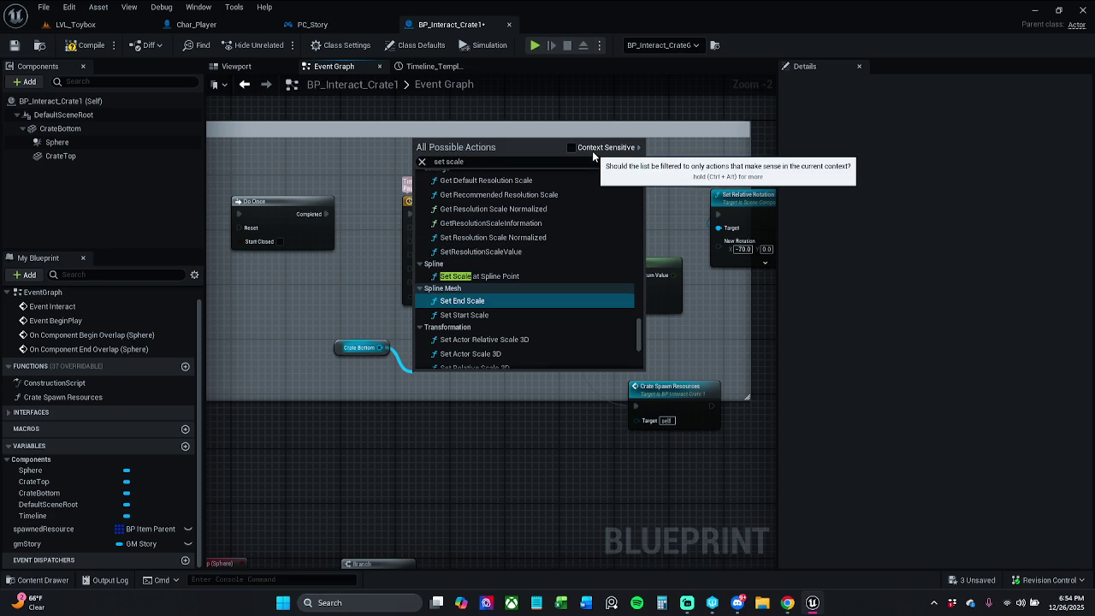
pyautogui.click(592, 151)
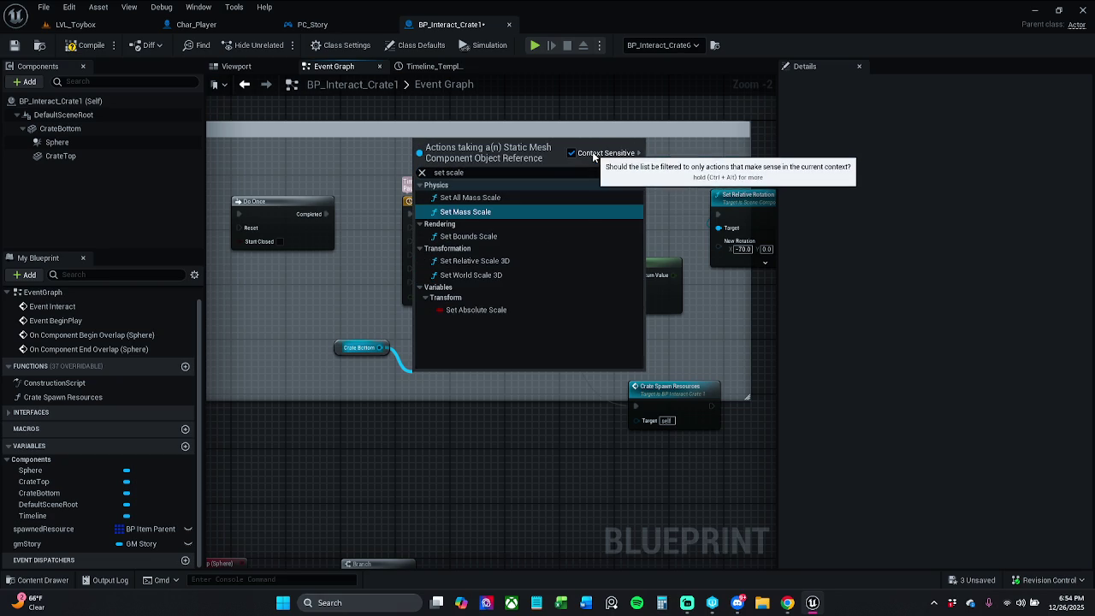
pyautogui.click(503, 263)
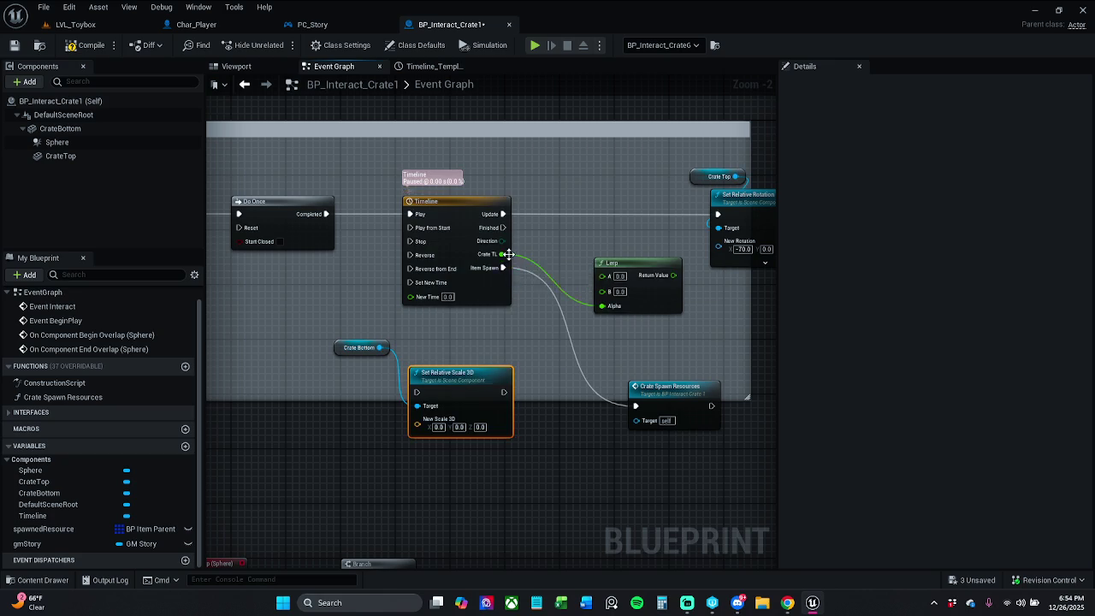
pyautogui.click(478, 349)
pyautogui.moveTo(334, 338); pyautogui.dragTo(478, 428)
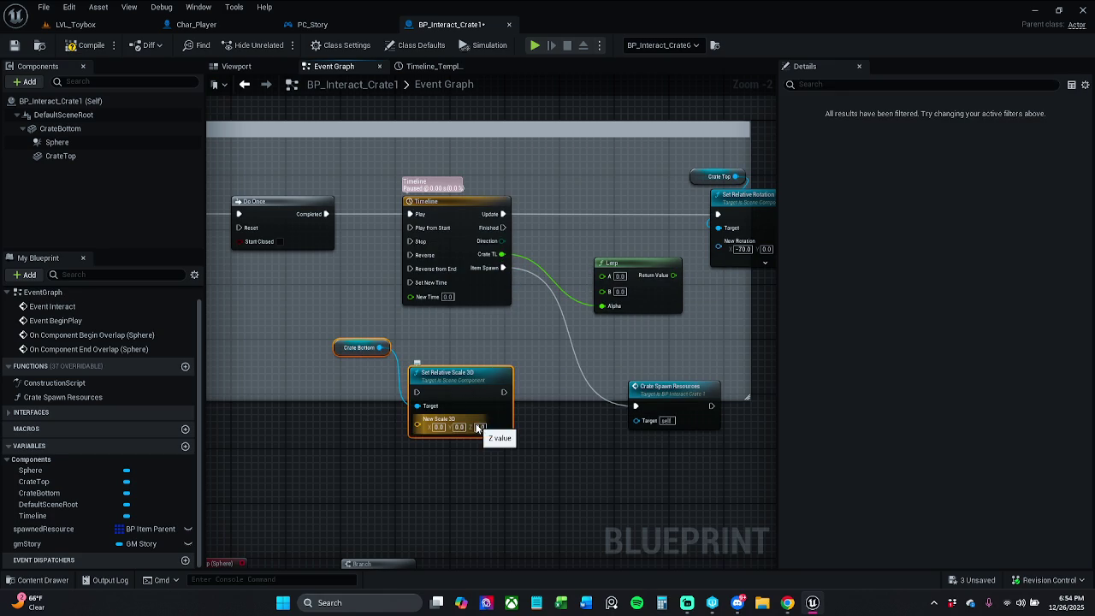
pyautogui.press('Delete')
# Delete the Lerp node and regroup Crate Top, Set Relative Rotation and Crate Spawn Resources
pyautogui.moveTo(602, 344); pyautogui.dragTo(450, 346)
pyautogui.moveTo(536, 159)
pyautogui.mouseDown()
pyautogui.moveTo(580, 216)
pyautogui.moveTo(568, 215)
pyautogui.mouseUp()
pyautogui.click(463, 248)
pyautogui.press('Delete')
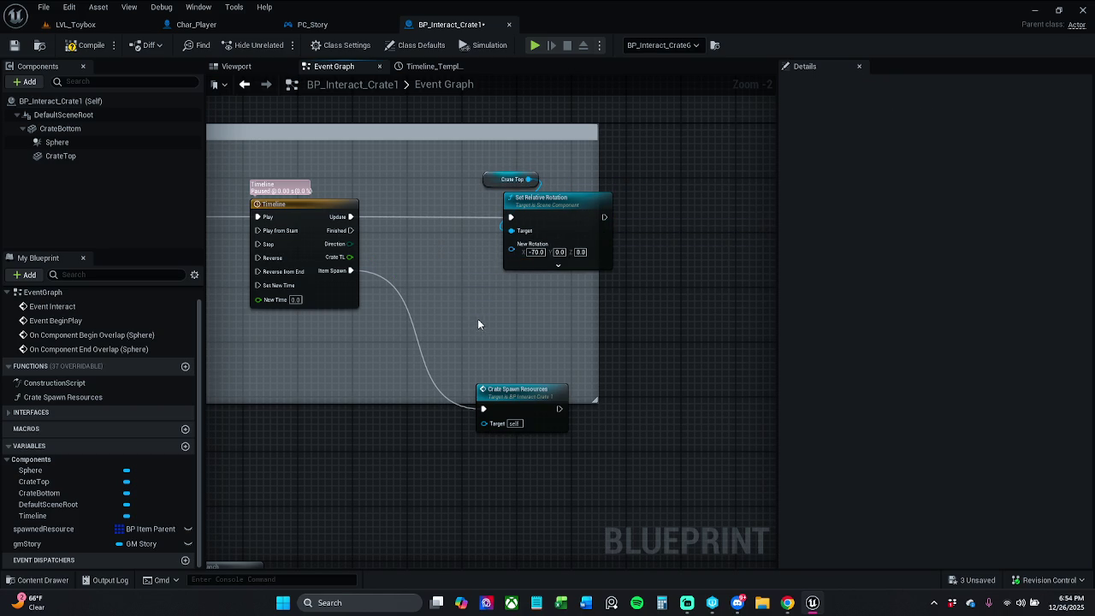
pyautogui.moveTo(512, 407); pyautogui.dragTo(491, 340)
pyautogui.moveTo(470, 279); pyautogui.dragTo(570, 169)
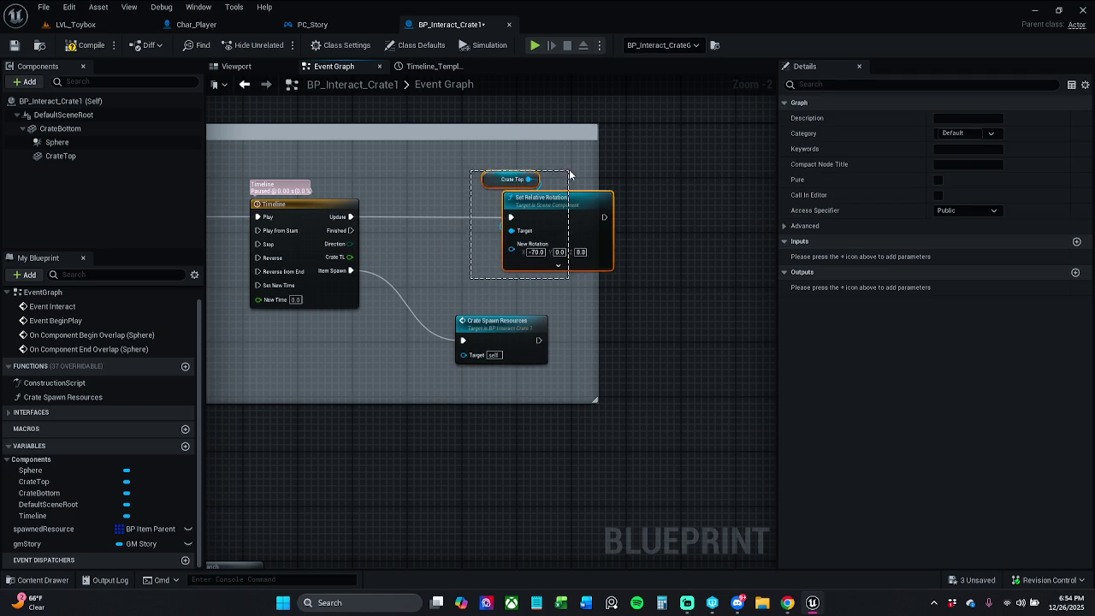
pyautogui.moveTo(585, 212)
pyautogui.mouseDown()
pyautogui.moveTo(475, 212)
pyautogui.moveTo(488, 213)
pyautogui.mouseUp()
pyautogui.click(503, 354)
pyautogui.moveTo(504, 339); pyautogui.dragTo(458, 344)
pyautogui.click(447, 311)
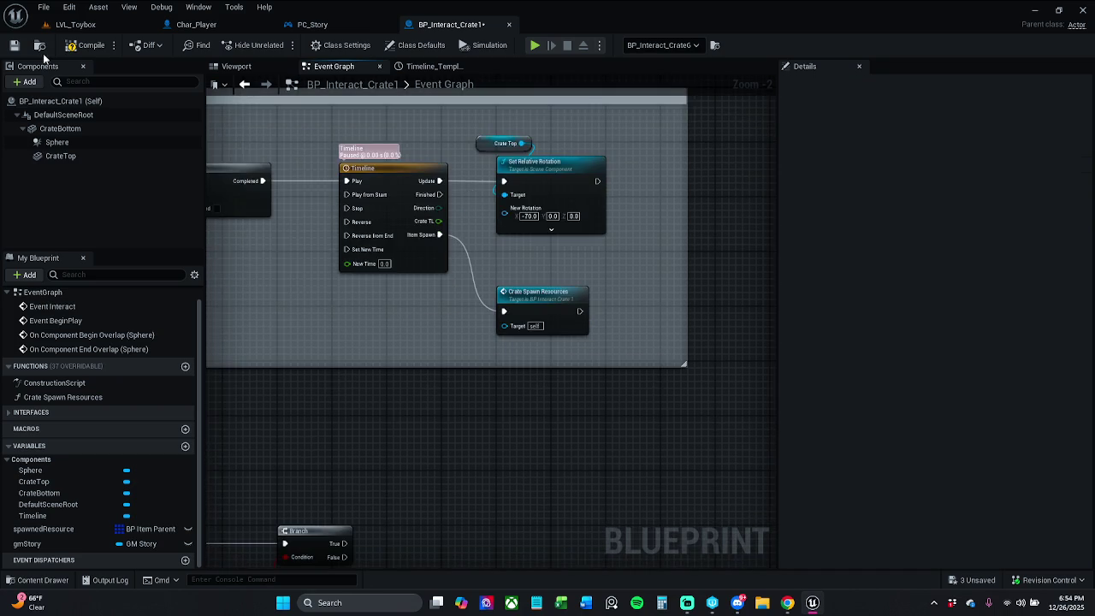
# Save the tidied BP_Interact_Crate1 blueprint
pyautogui.click(75, 23)
pyautogui.click(401, 23)
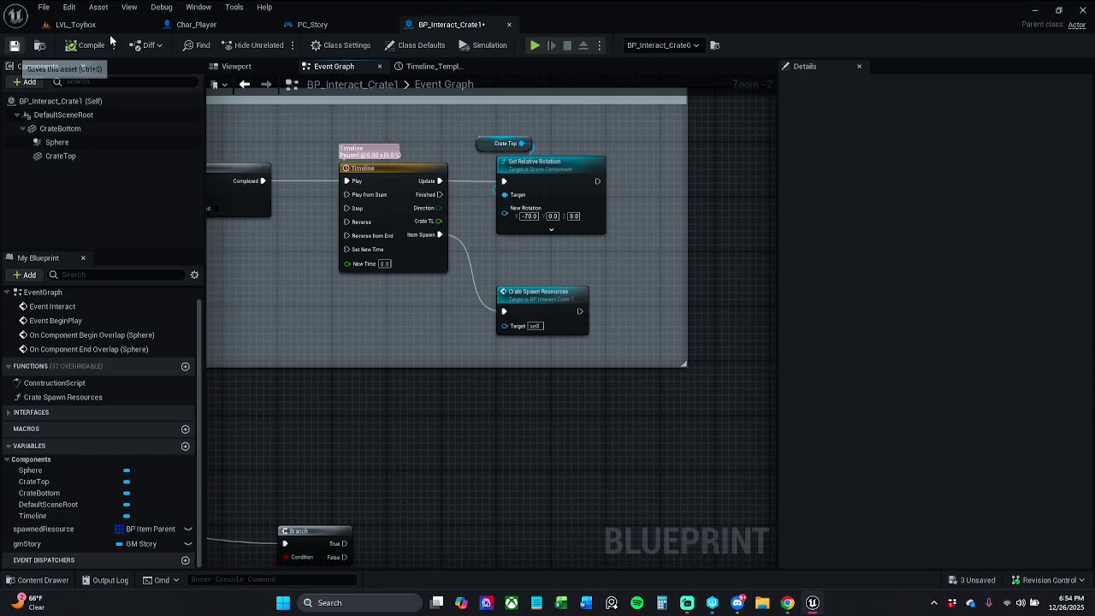
pyautogui.hotkey('ctrl', 's')
# Playtest LVL_Toybox, walking the character up to the crate
pyautogui.click(75, 24)
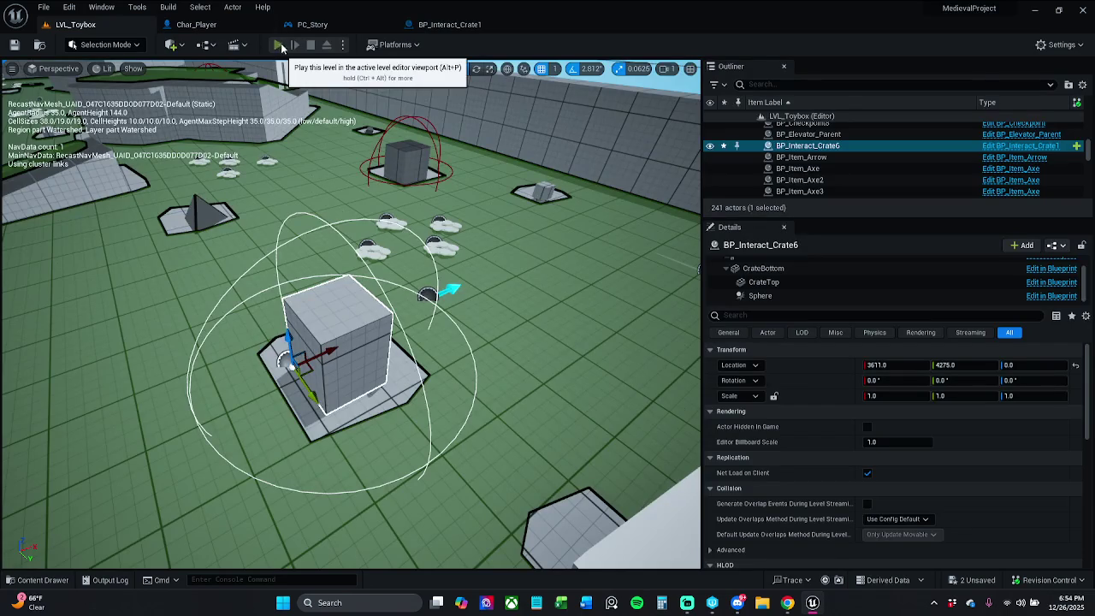
pyautogui.click(283, 45)
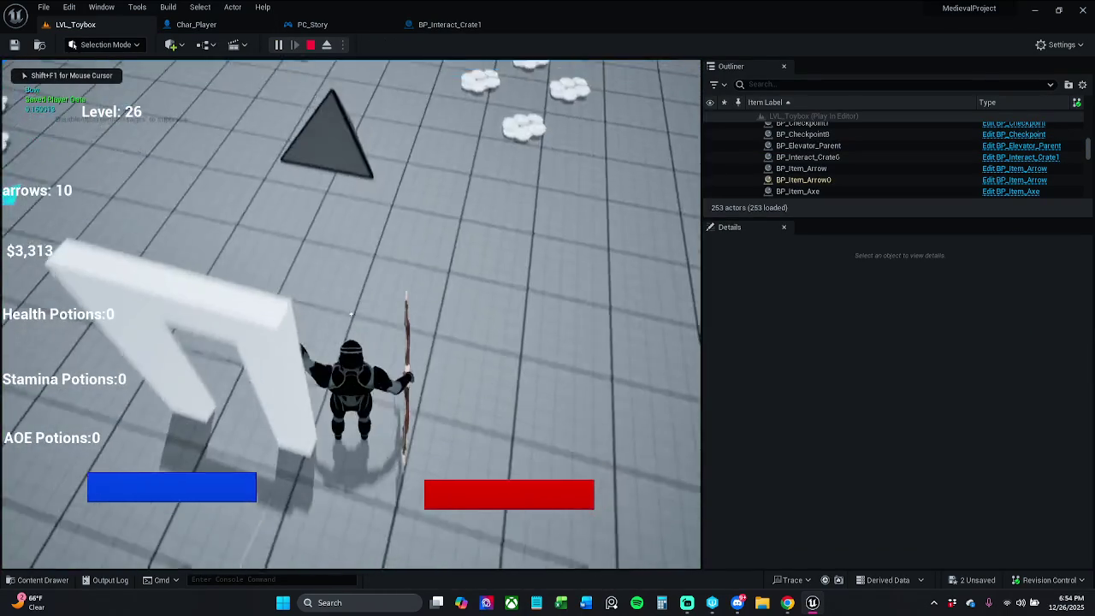
pyautogui.press('w')
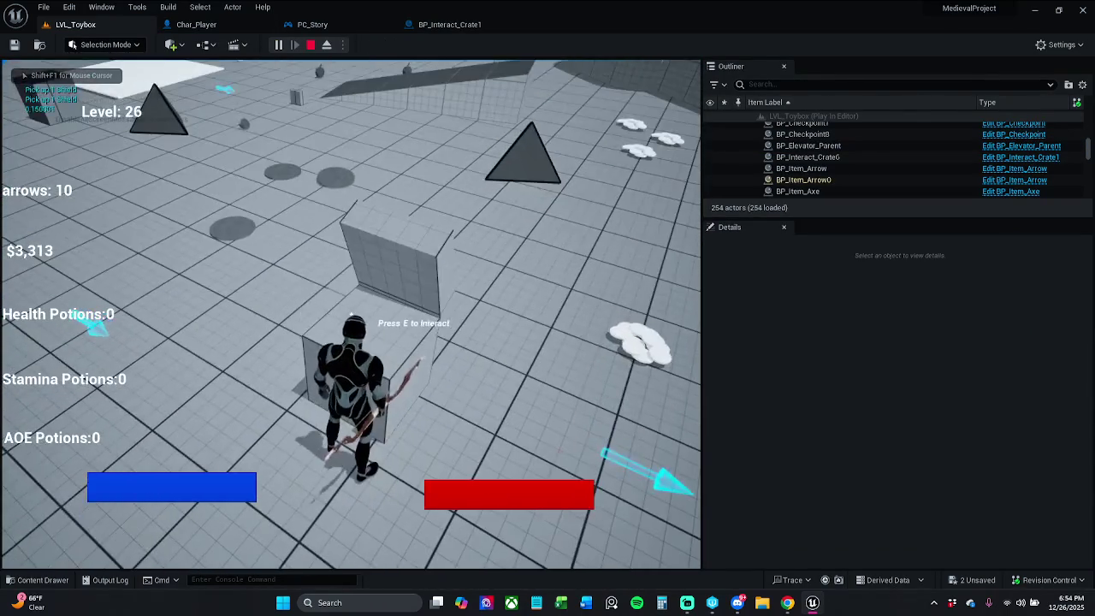
pyautogui.press('Escape')
# Raise the crate's Sphere component to a height of 86 in the blueprint preview
pyautogui.click(451, 26)
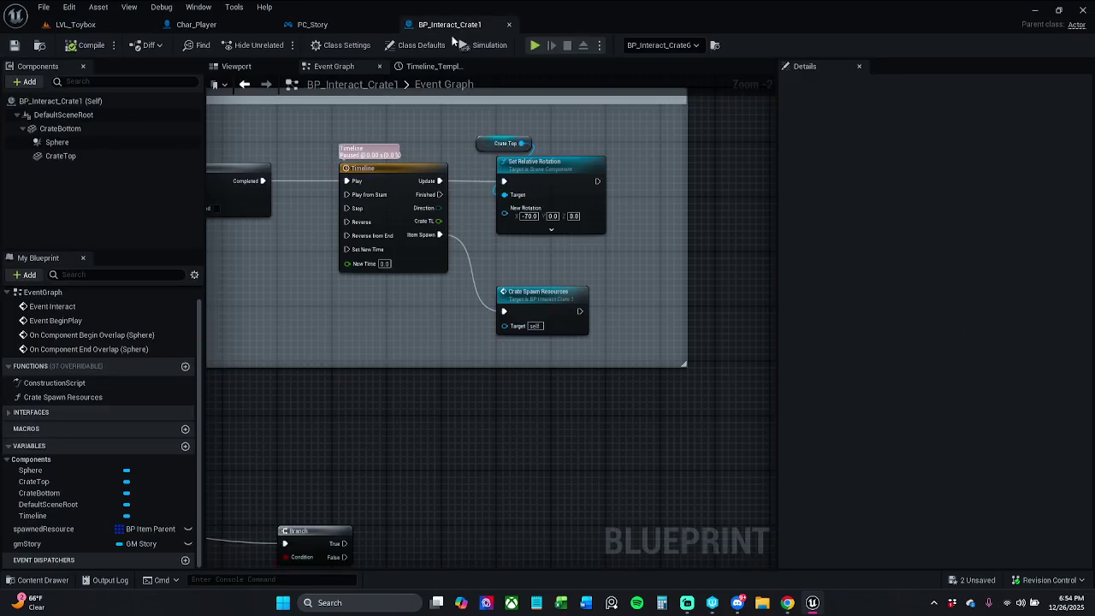
pyautogui.click(233, 67)
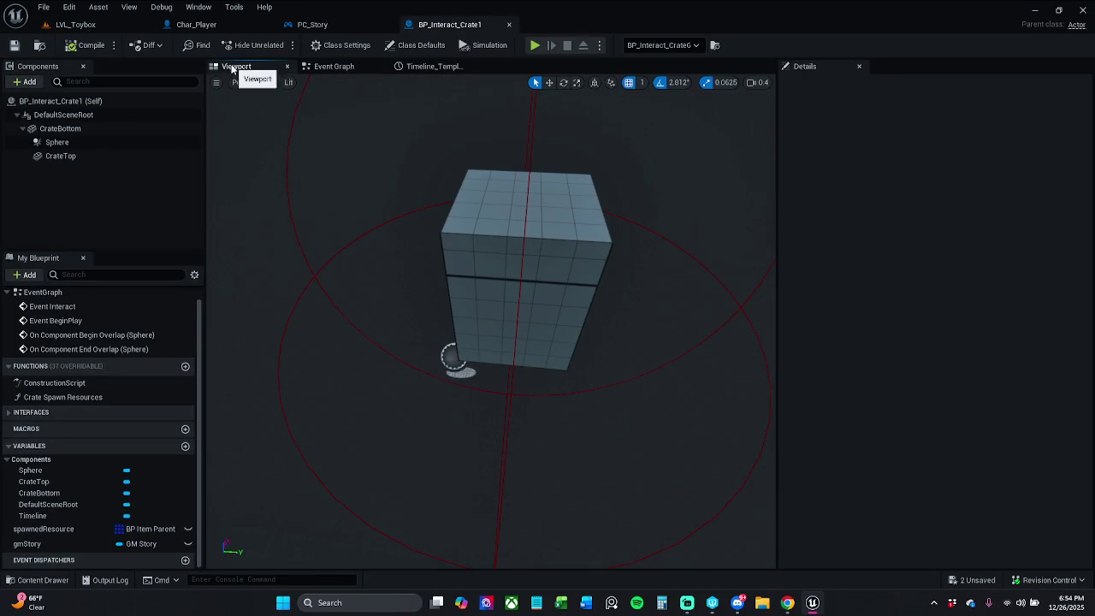
pyautogui.click(76, 24)
pyautogui.press('f')
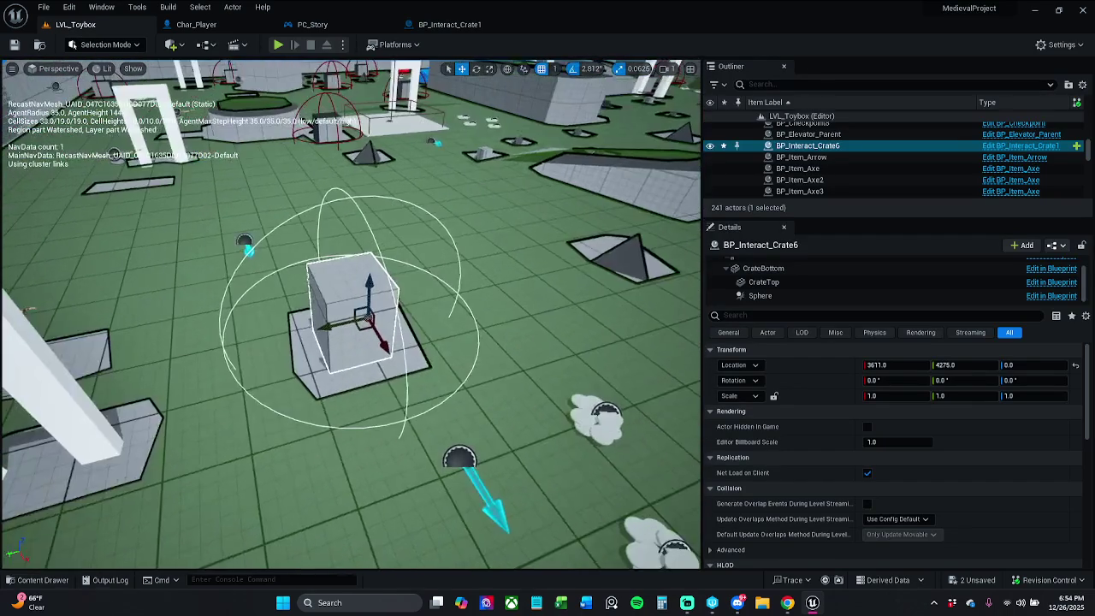
pyautogui.click(440, 25)
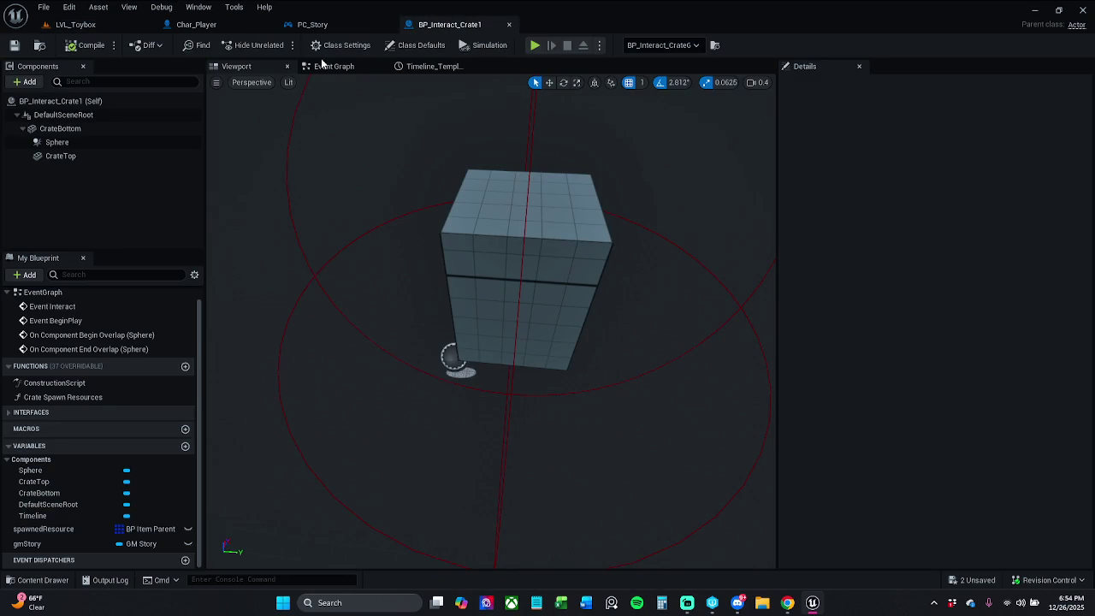
pyautogui.moveTo(458, 177)
pyautogui.mouseDown()
pyautogui.moveTo(393, 197)
pyautogui.moveTo(458, 177)
pyautogui.mouseUp()
pyautogui.click(56, 142)
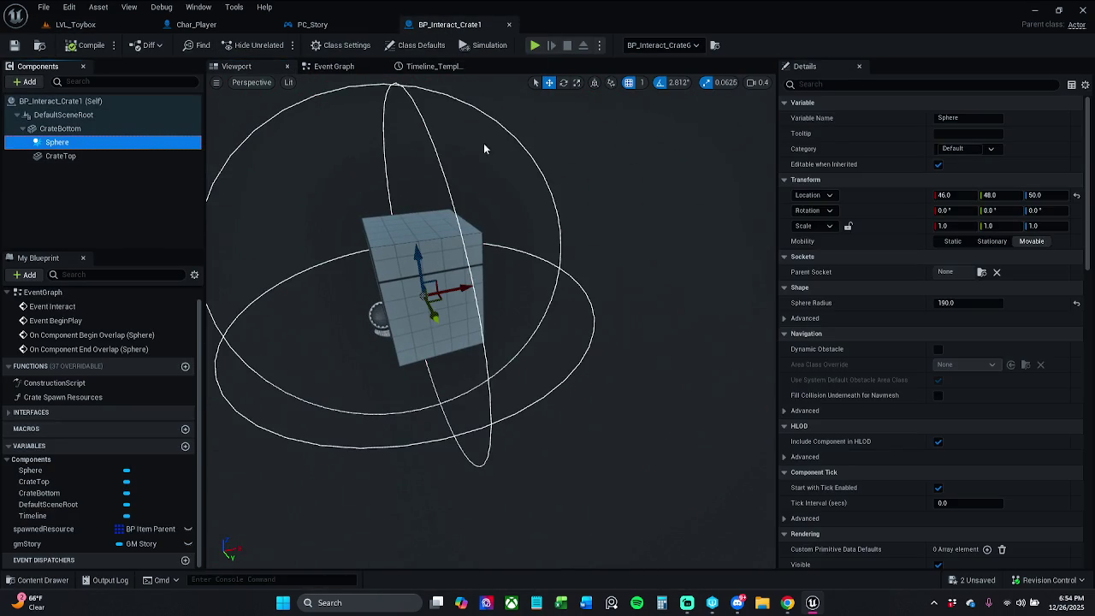
pyautogui.moveTo(417, 261)
pyautogui.mouseDown()
pyautogui.moveTo(420, 139)
pyautogui.moveTo(422, 153)
pyautogui.mouseUp()
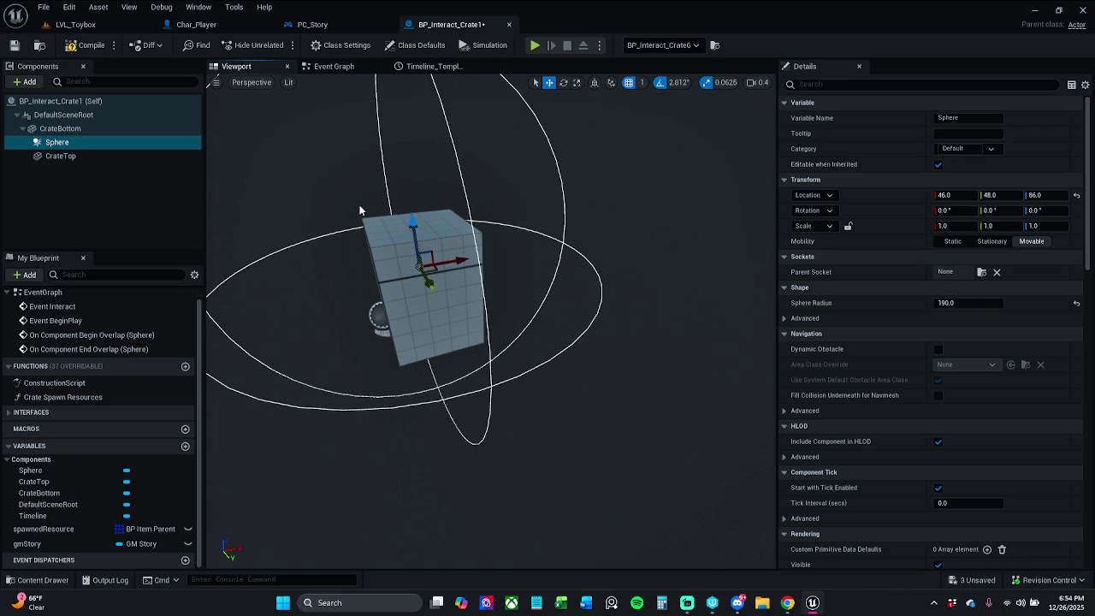
# Playtest the level again with the raised interaction sphere
pyautogui.click(81, 25)
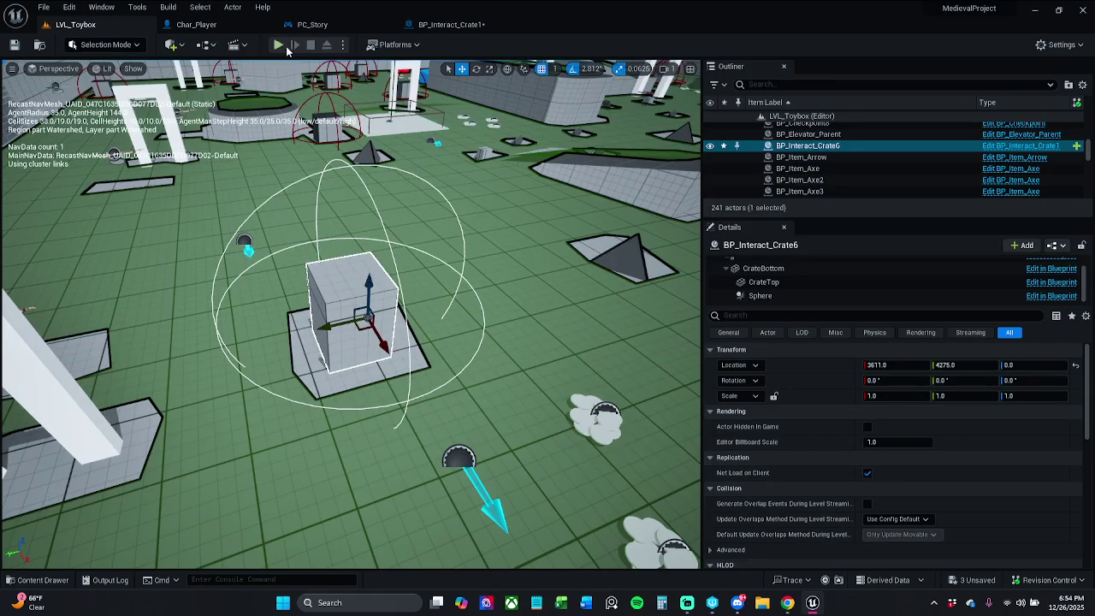
pyautogui.click(275, 46)
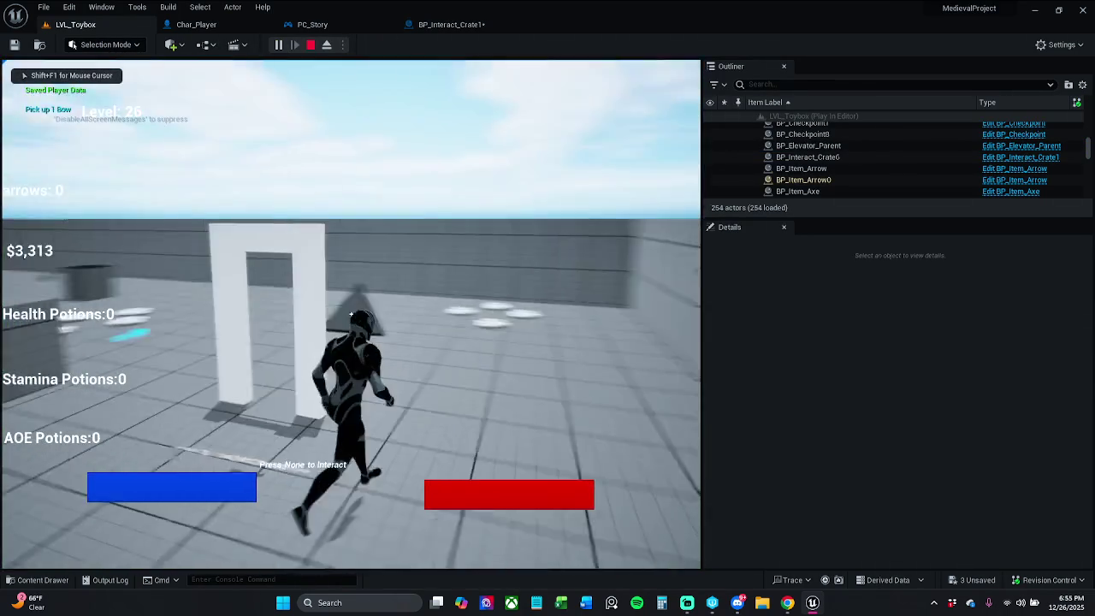
pyautogui.press('w')
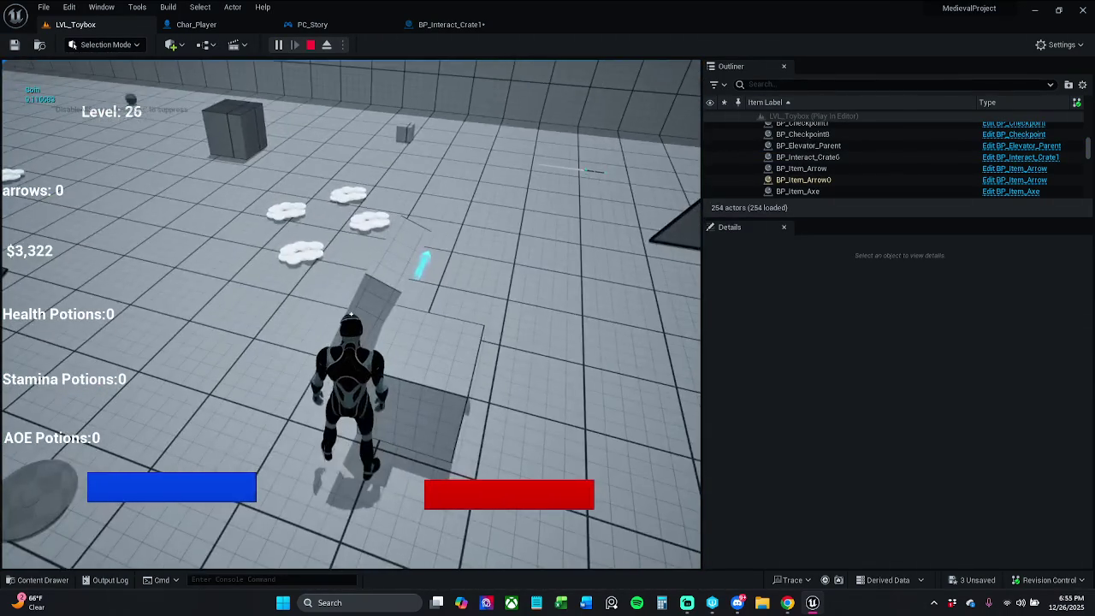
pyautogui.press('Escape')
pyautogui.click(473, 27)
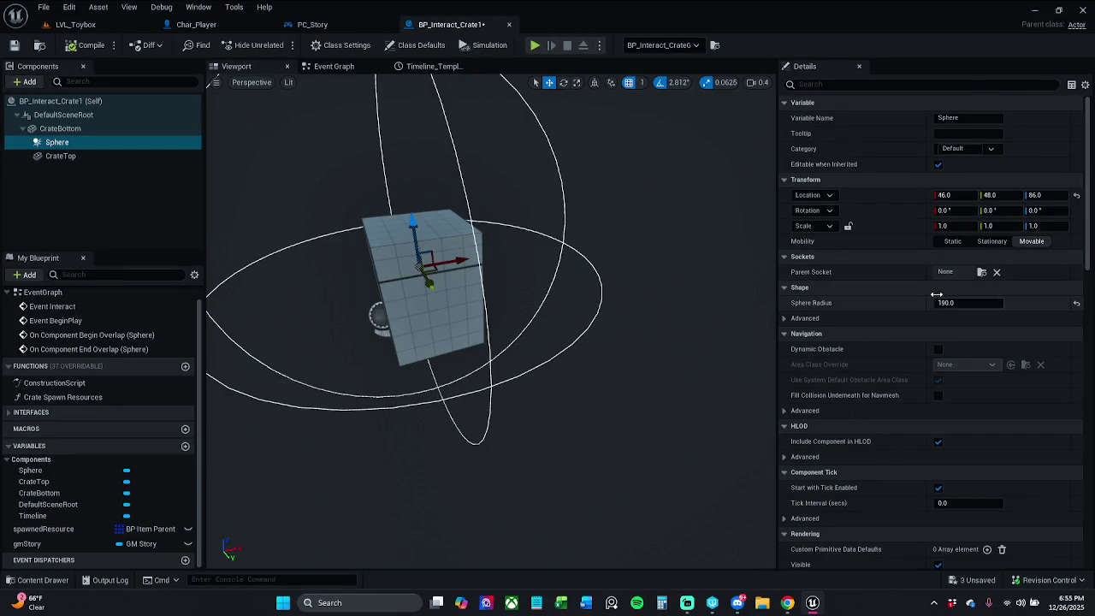
# Open the Crate Spawn Resources graph and set the Add node's spawn offset to 95.0
pyautogui.click(432, 66)
pyautogui.click(472, 66)
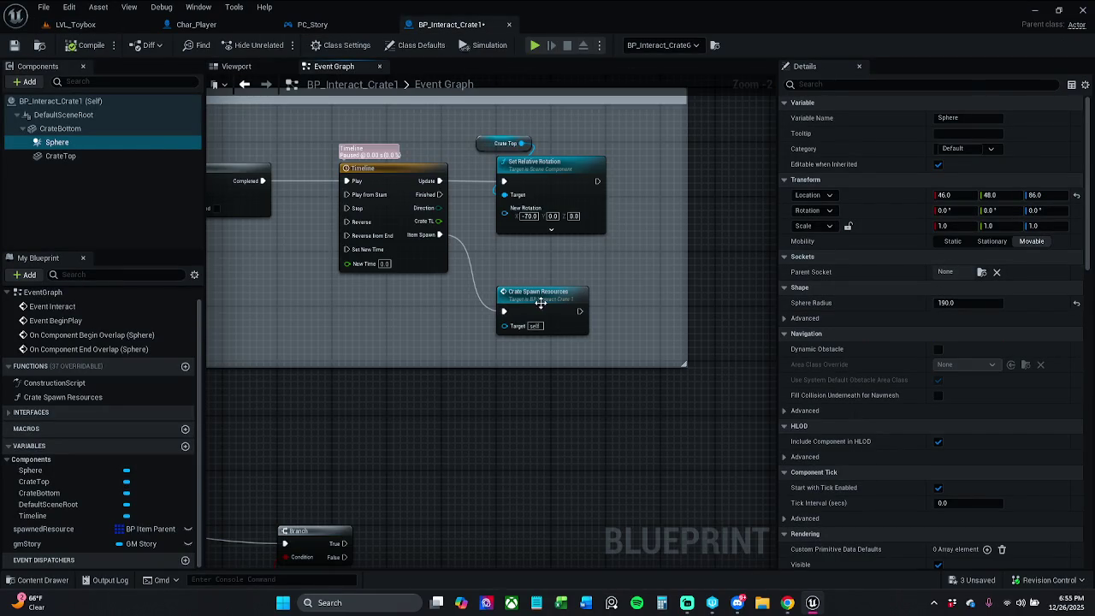
pyautogui.doubleClick(538, 302)
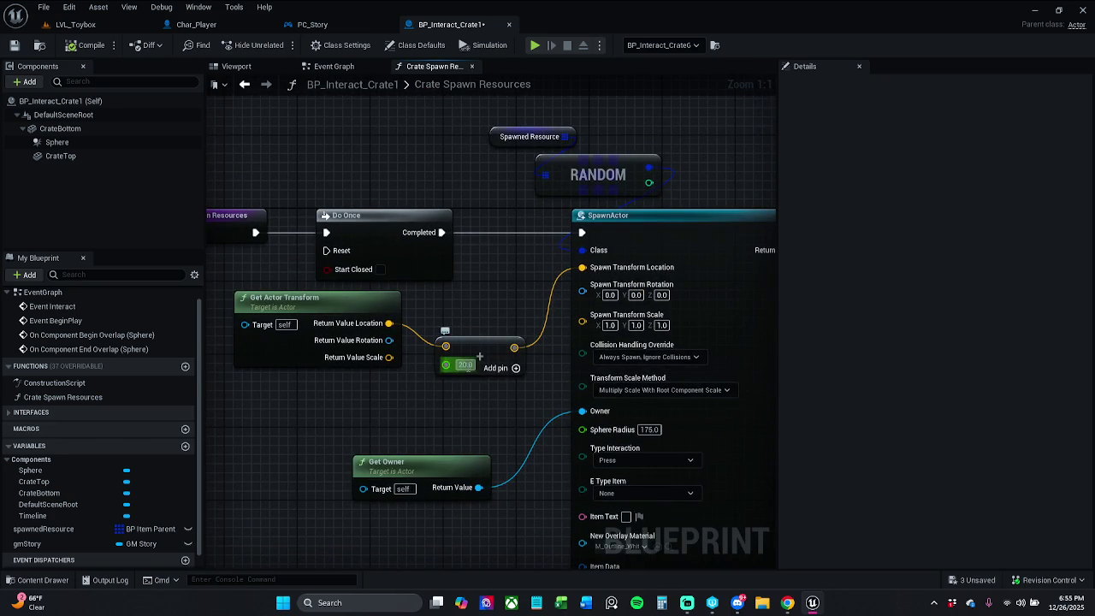
pyautogui.write('1')
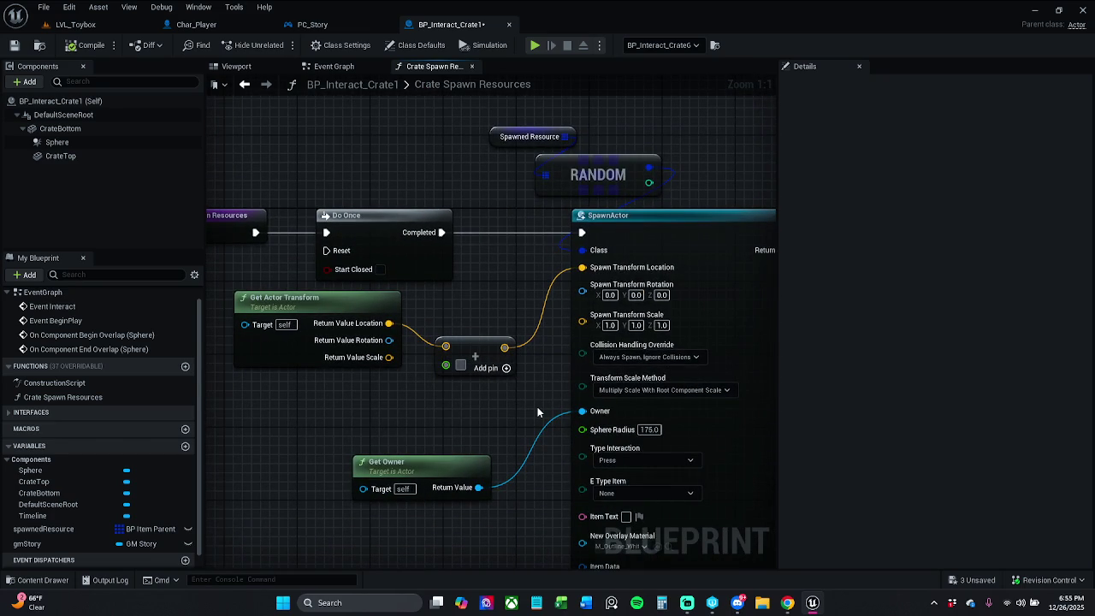
pyautogui.write('95')
pyautogui.press('Return')
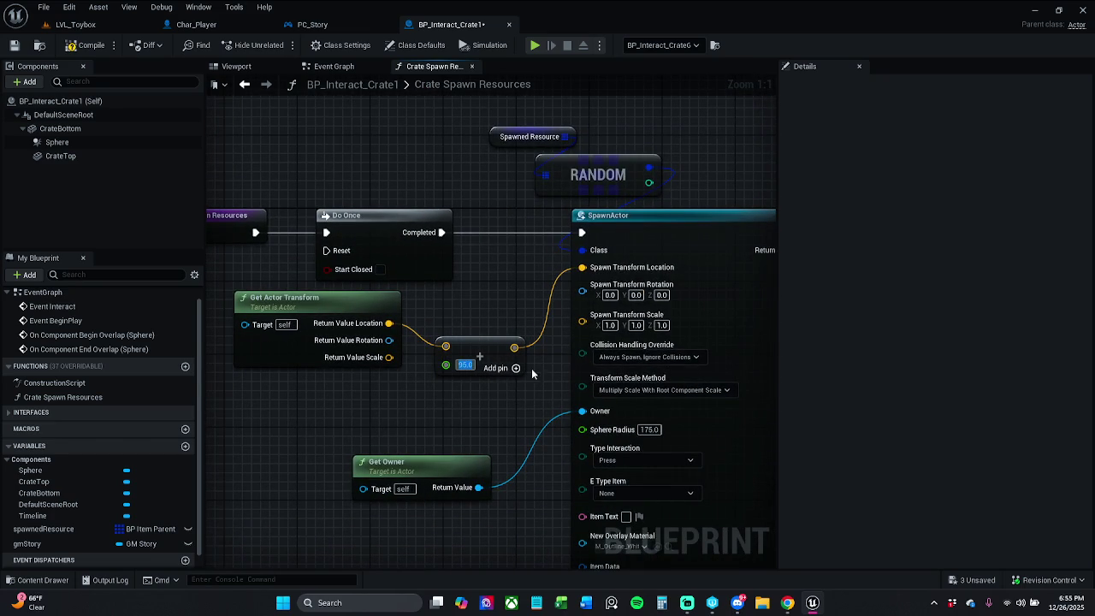
# Play-test the crate at the 95.0 offset in LVL_Toybox, then return to the crate blueprint
pyautogui.click(106, 25)
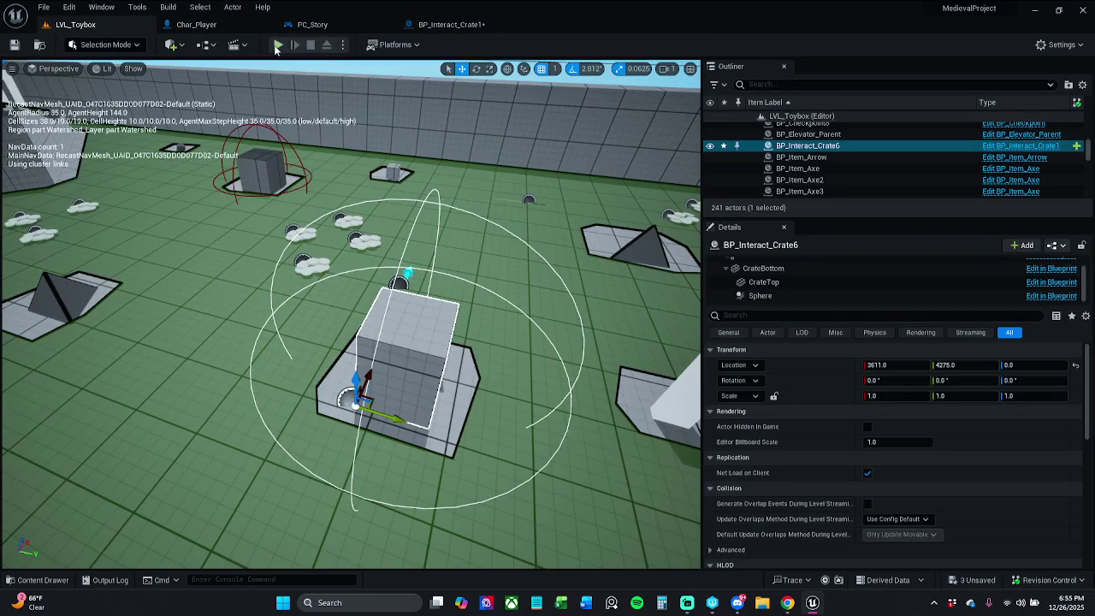
pyautogui.click(278, 45)
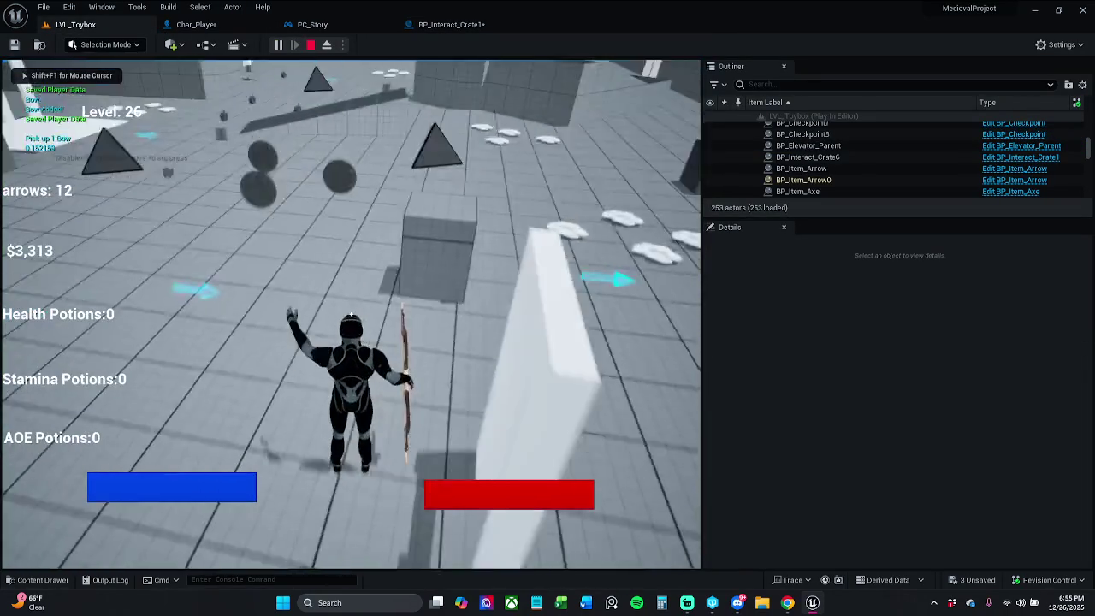
pyautogui.press('w')
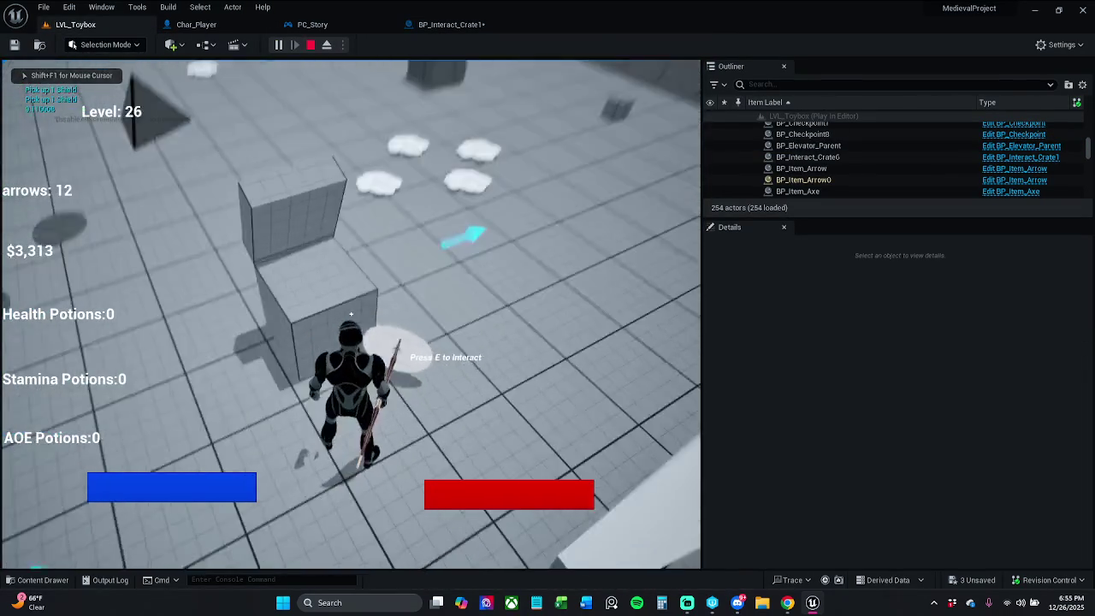
pyautogui.press('Escape')
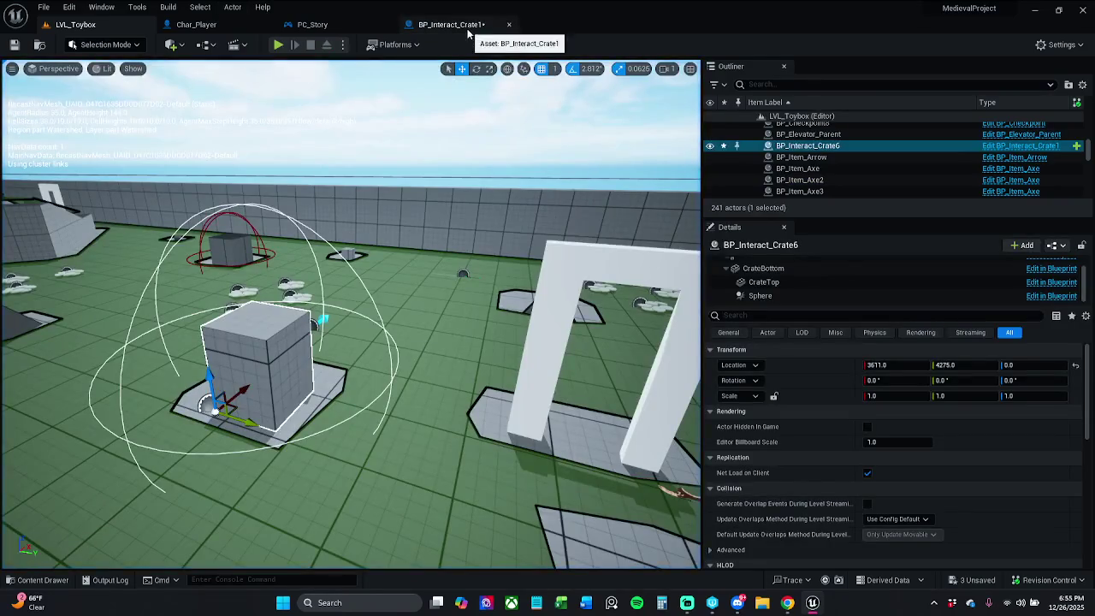
pyautogui.click(467, 26)
# Lower the spawn offset to 90, compile, and play-test the crate in LVL_Toybox
pyautogui.click(465, 364)
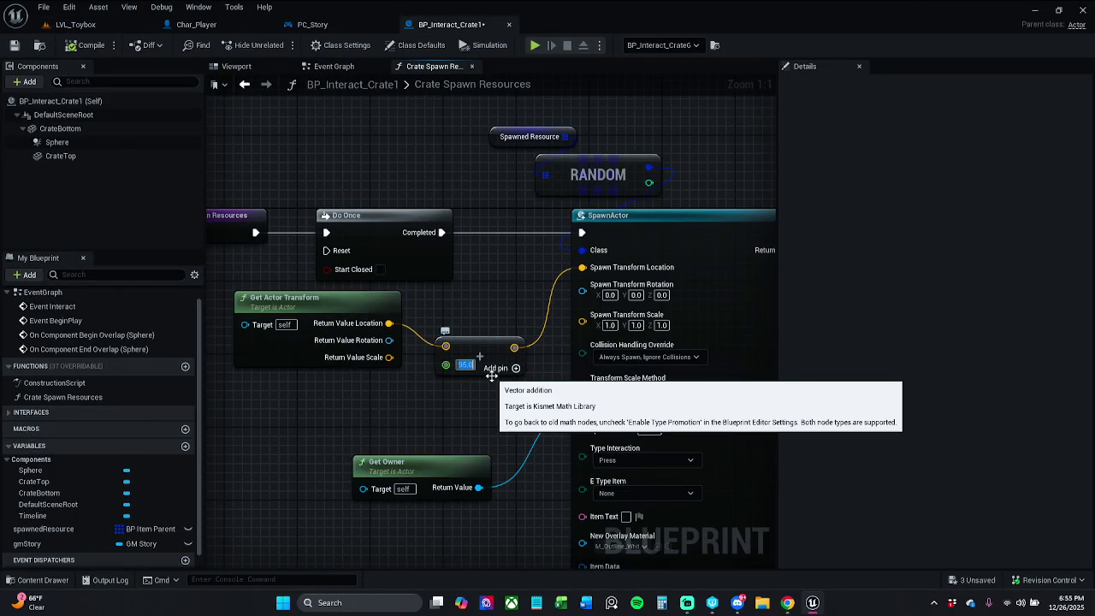
pyautogui.write('90')
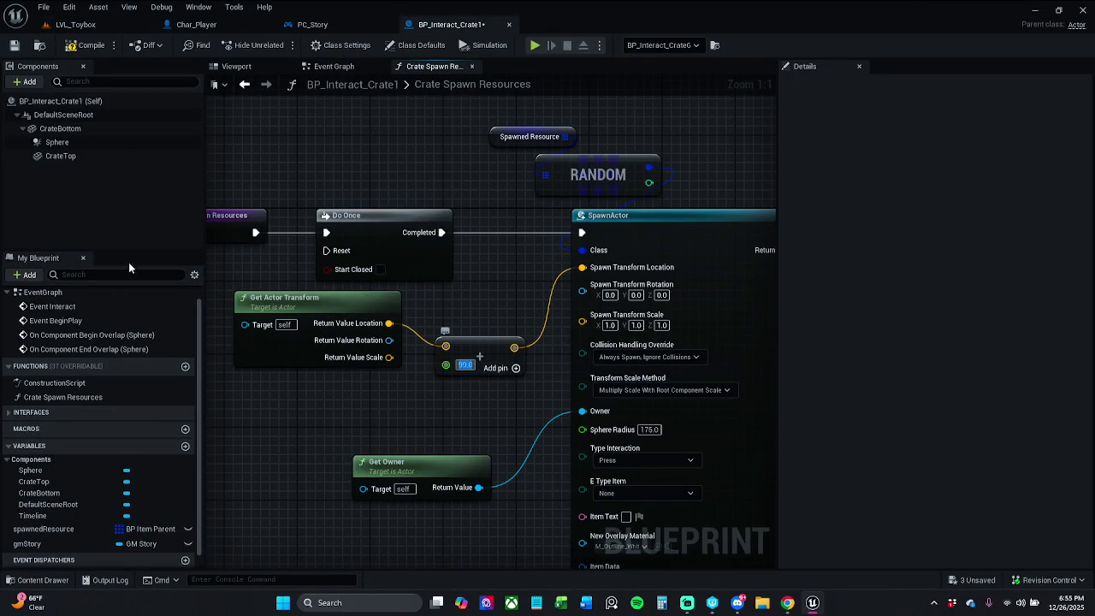
pyautogui.click(92, 47)
pyautogui.click(75, 24)
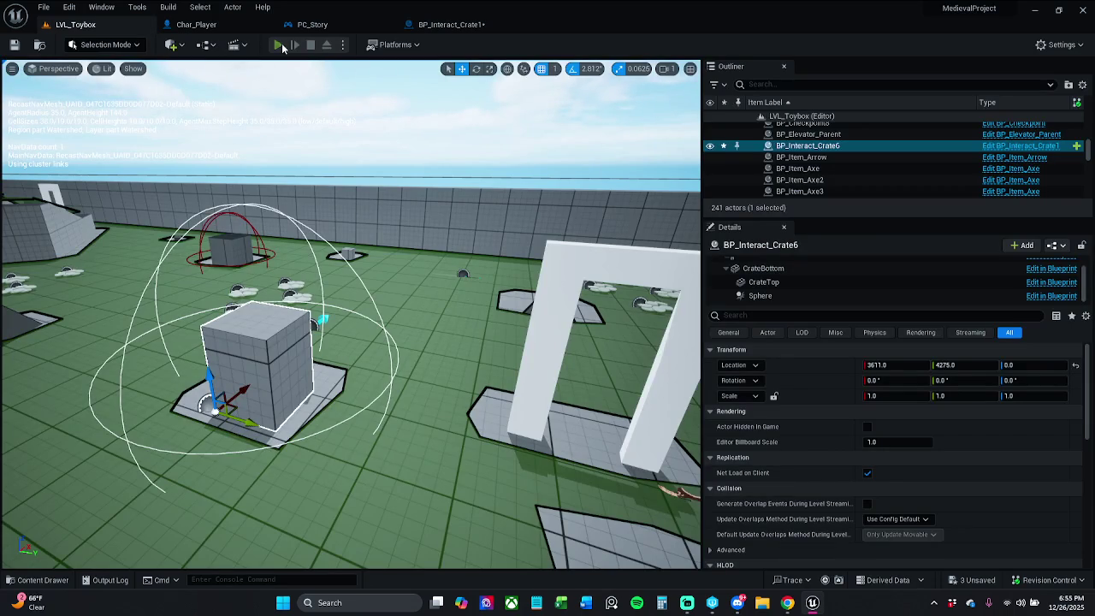
pyautogui.hotkey('alt', 'p')
pyautogui.press('w')
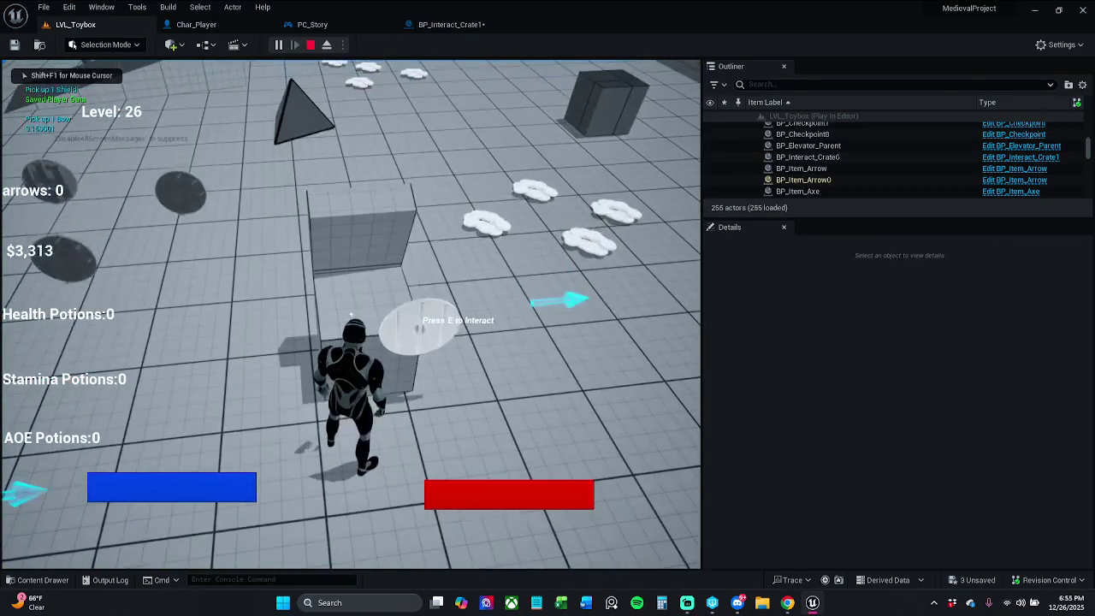
pyautogui.moveTo(351, 314)
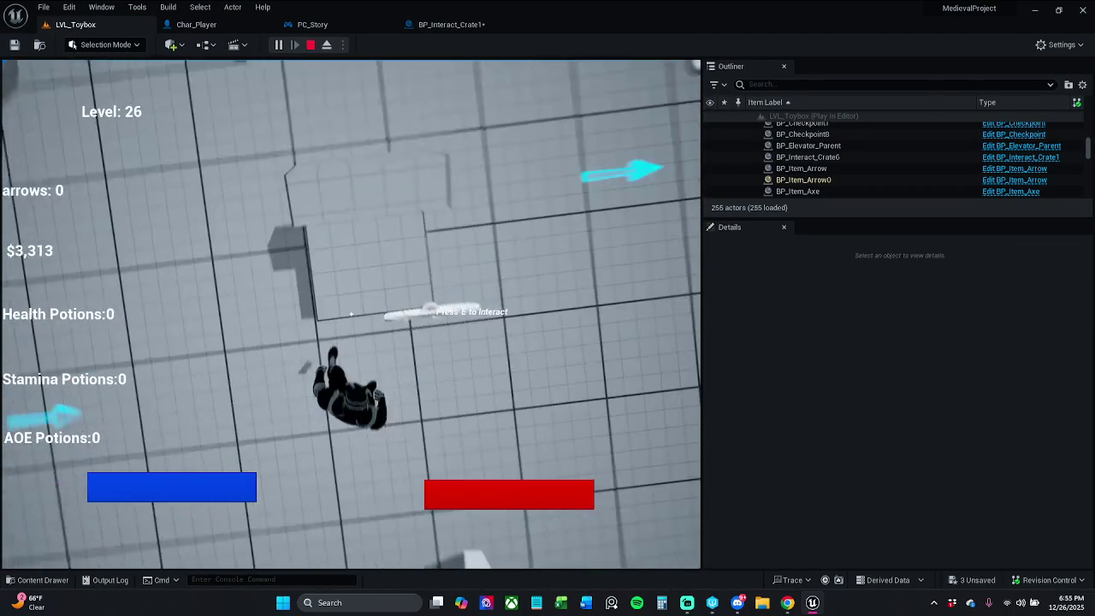
pyautogui.press('Escape')
# Connect the crate's Return Value Rotation to SpawnActor's Spawn Transform Rotation
pyautogui.click(466, 28)
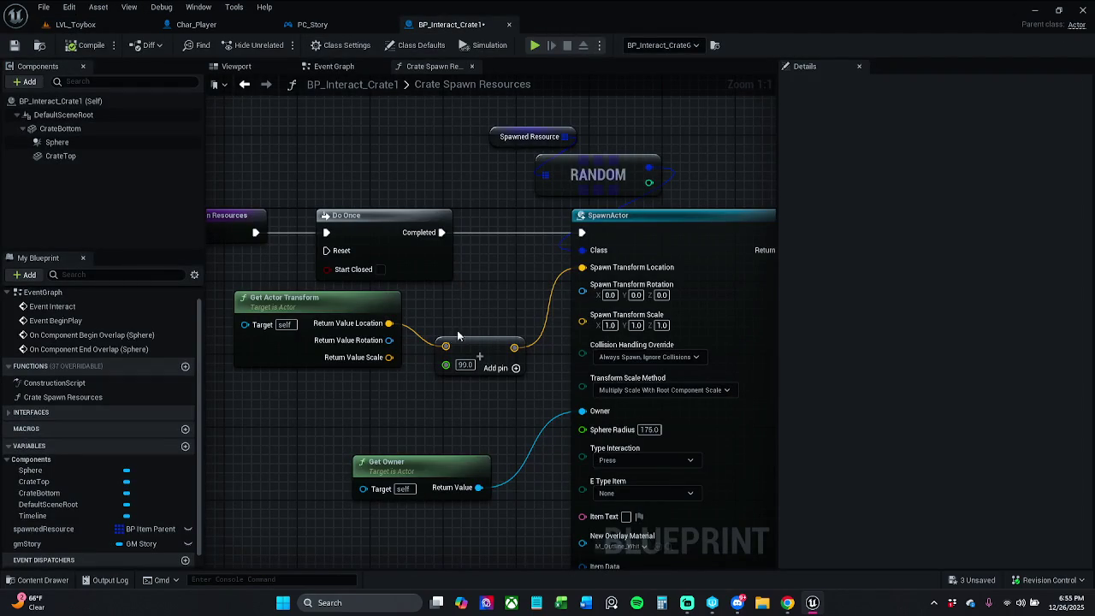
pyautogui.moveTo(389, 340)
pyautogui.mouseDown()
pyautogui.moveTo(599, 313)
pyautogui.moveTo(585, 291)
pyautogui.mouseUp()
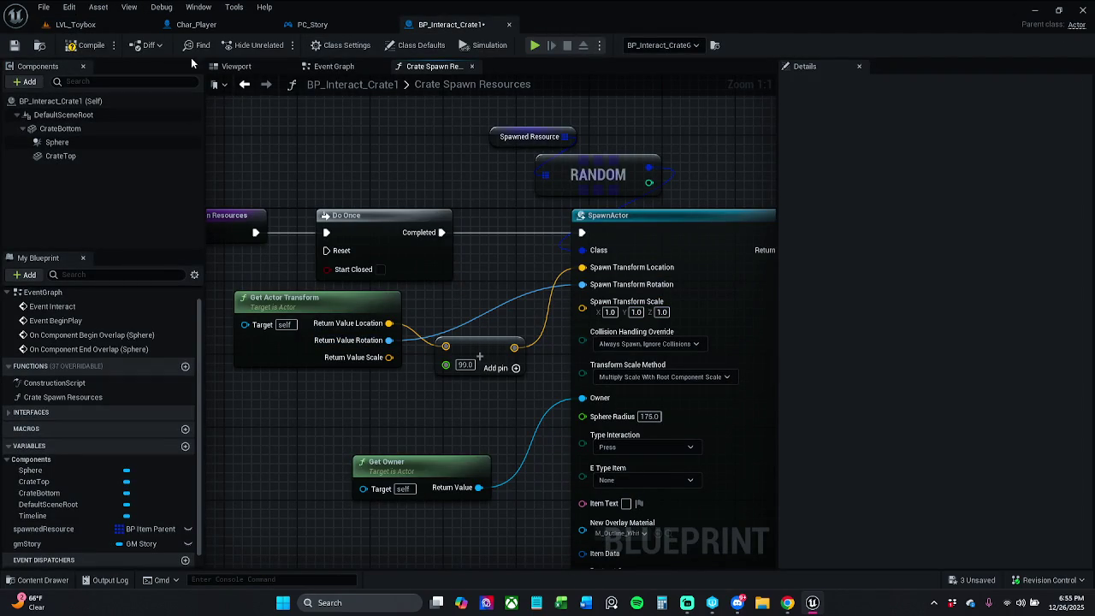
pyautogui.click(75, 24)
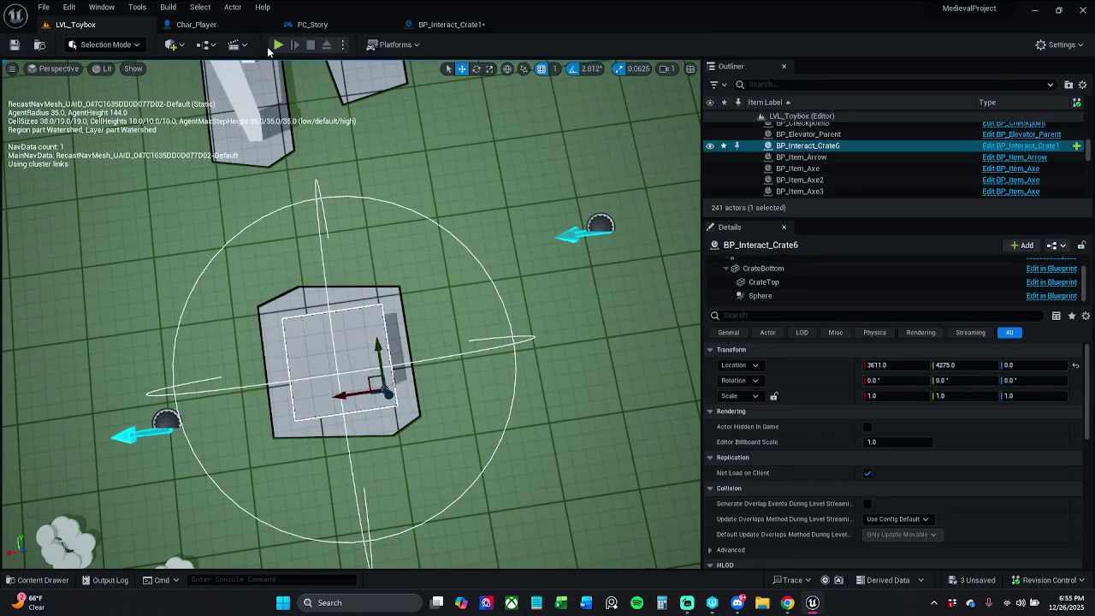
# Play-test the level again, collecting the spawned arrows from the crate
pyautogui.click(279, 44)
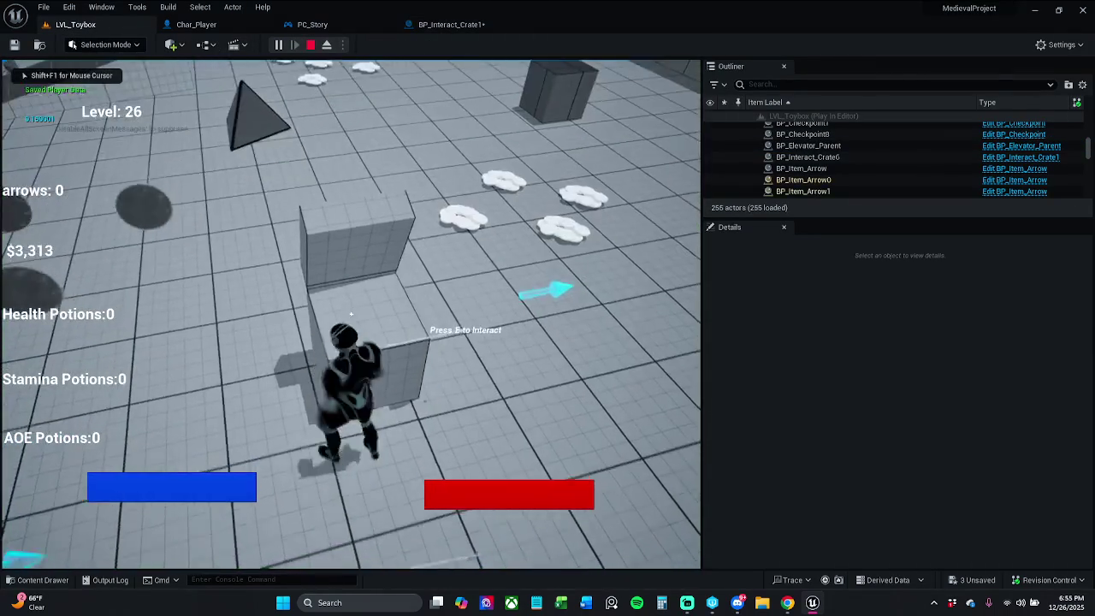
pyautogui.press('w')
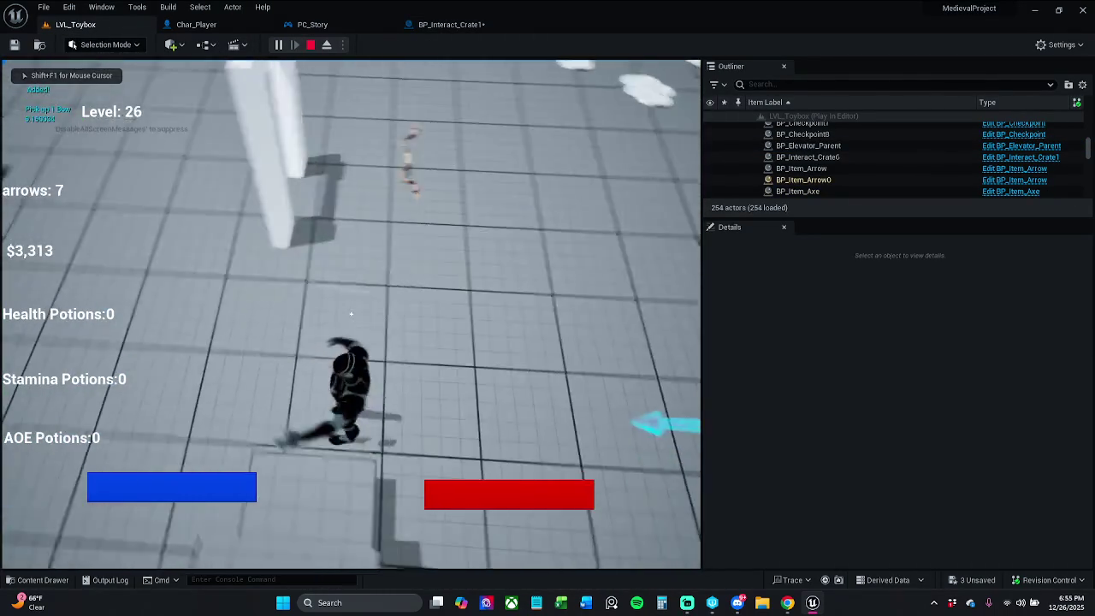
pyautogui.press('w')
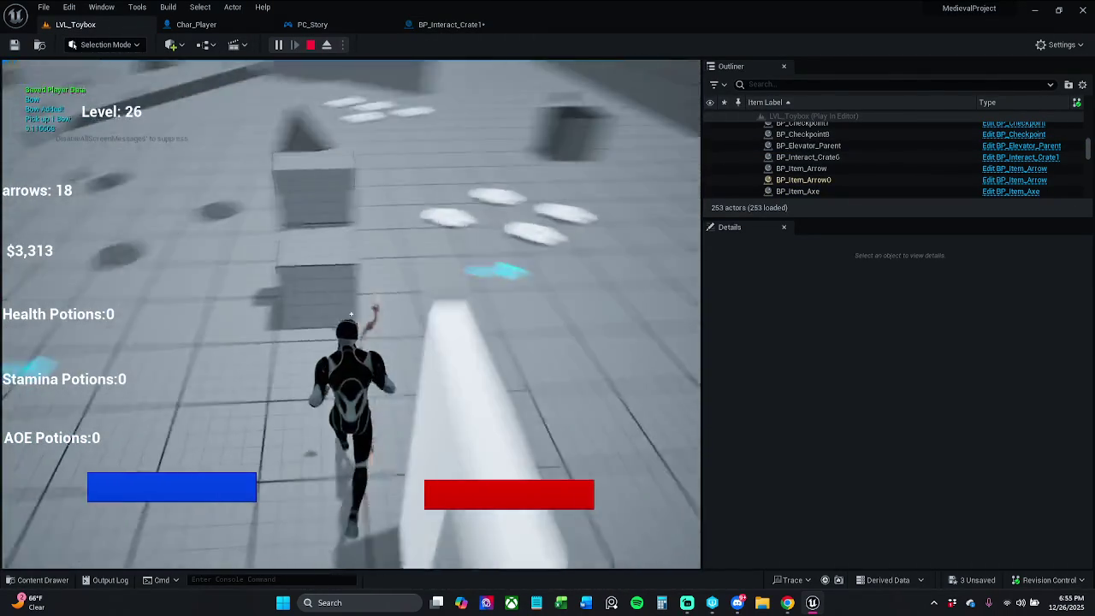
pyautogui.press('Escape')
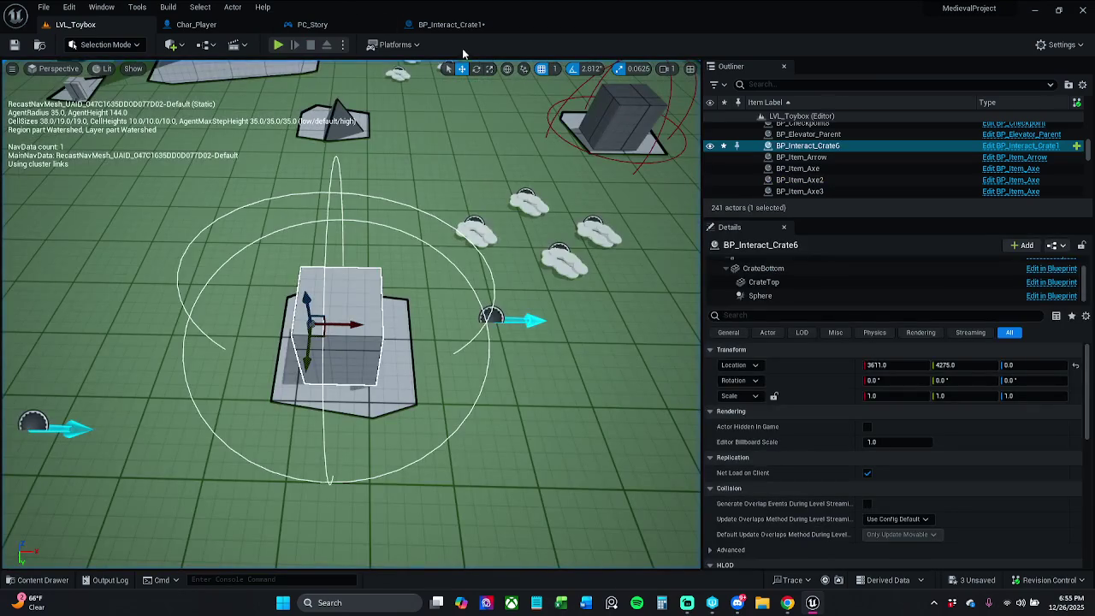
pyautogui.click(449, 24)
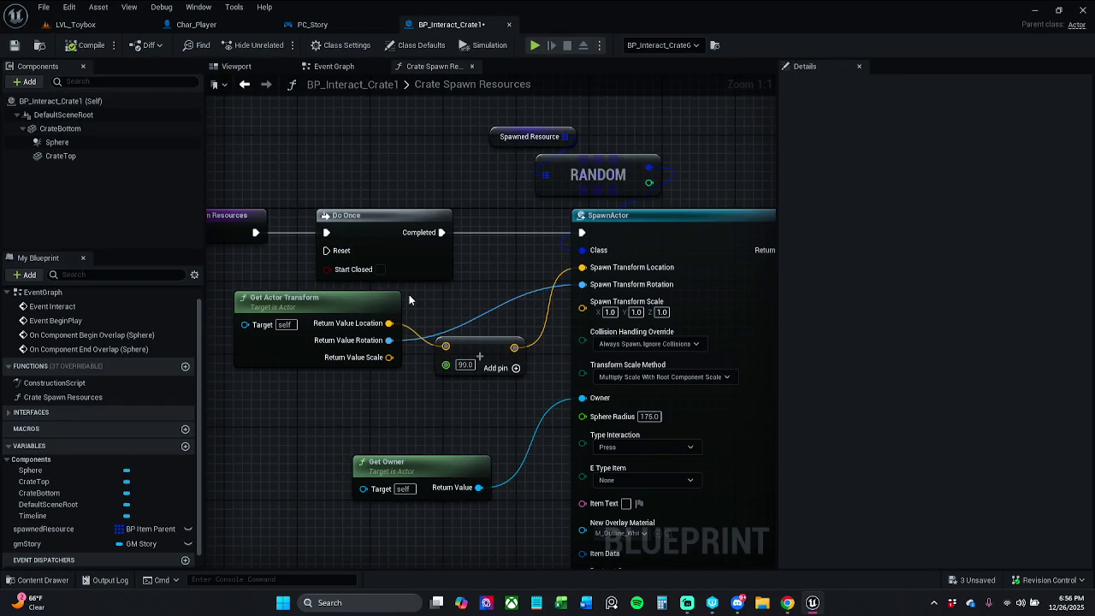
# Break the Spawn Transform Rotation link, compile and save, and inspect the Spawned Resource array defaults
pyautogui.keyDown('alt'); pyautogui.click(521, 295); pyautogui.keyUp('alt')
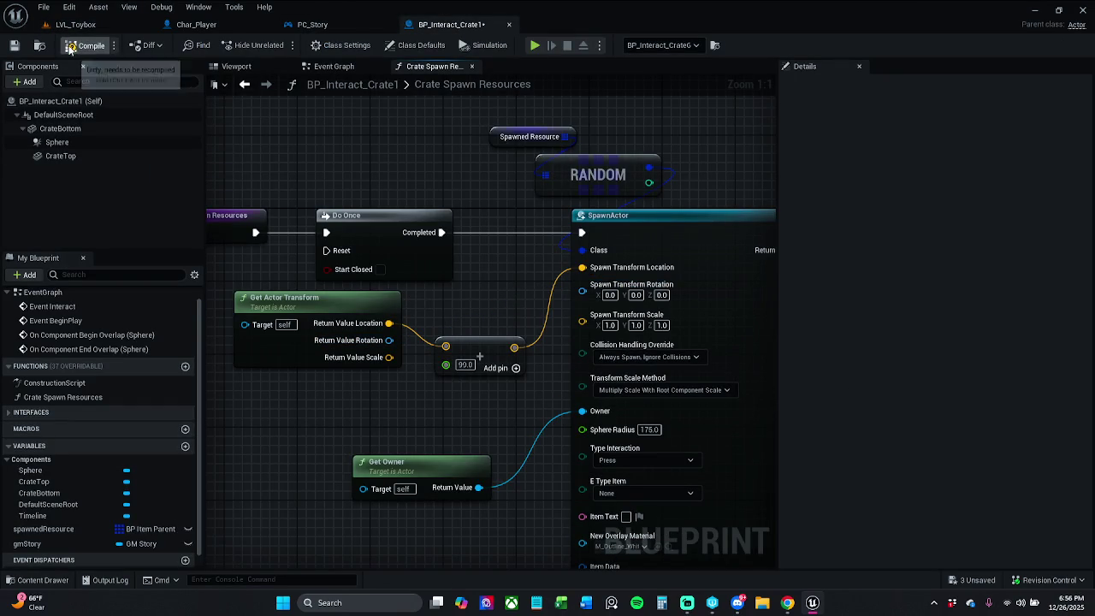
pyautogui.click(15, 45)
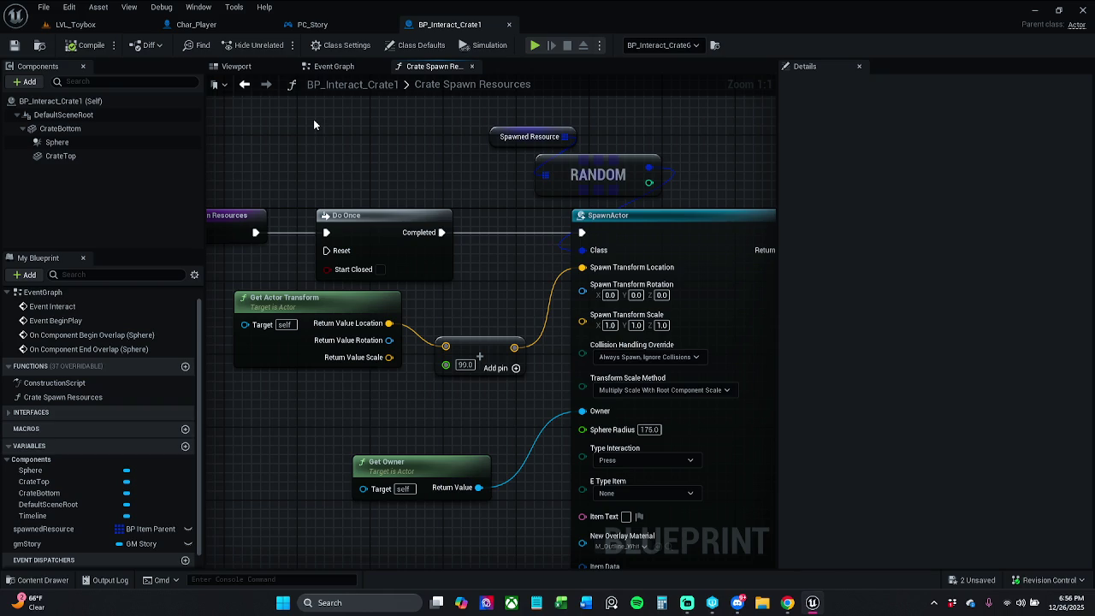
pyautogui.scroll(-1, 312, 128)
pyautogui.click(533, 146)
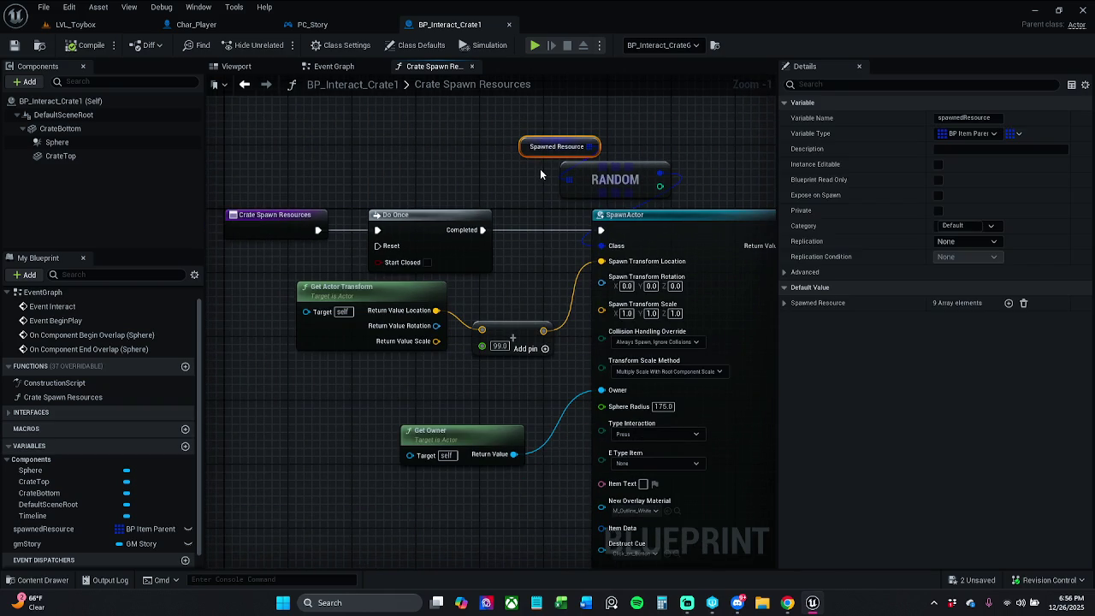
pyautogui.click(784, 303)
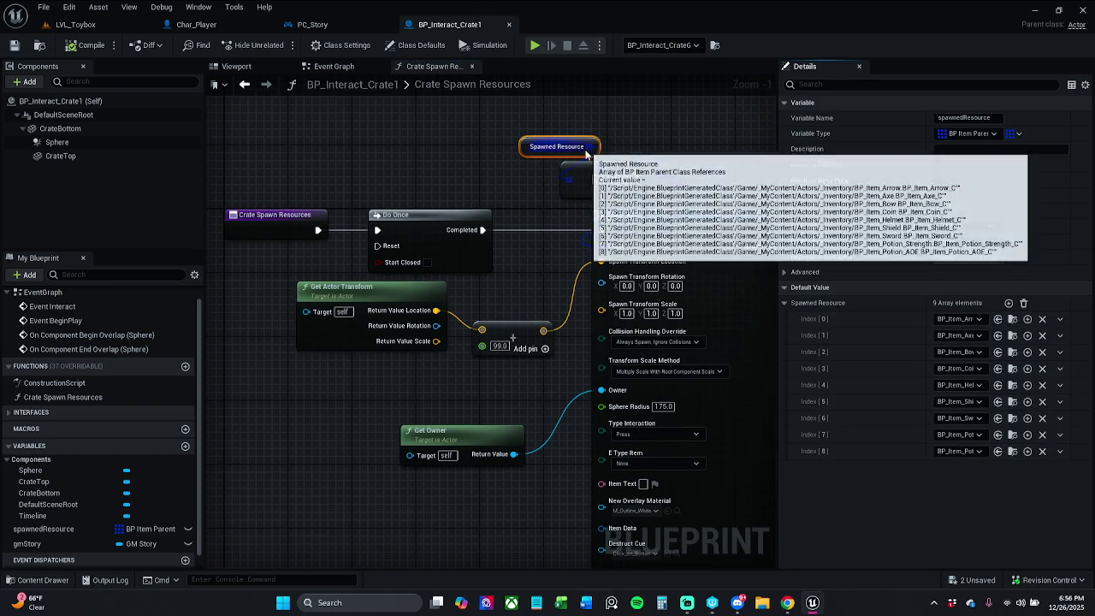
pyautogui.click(785, 304)
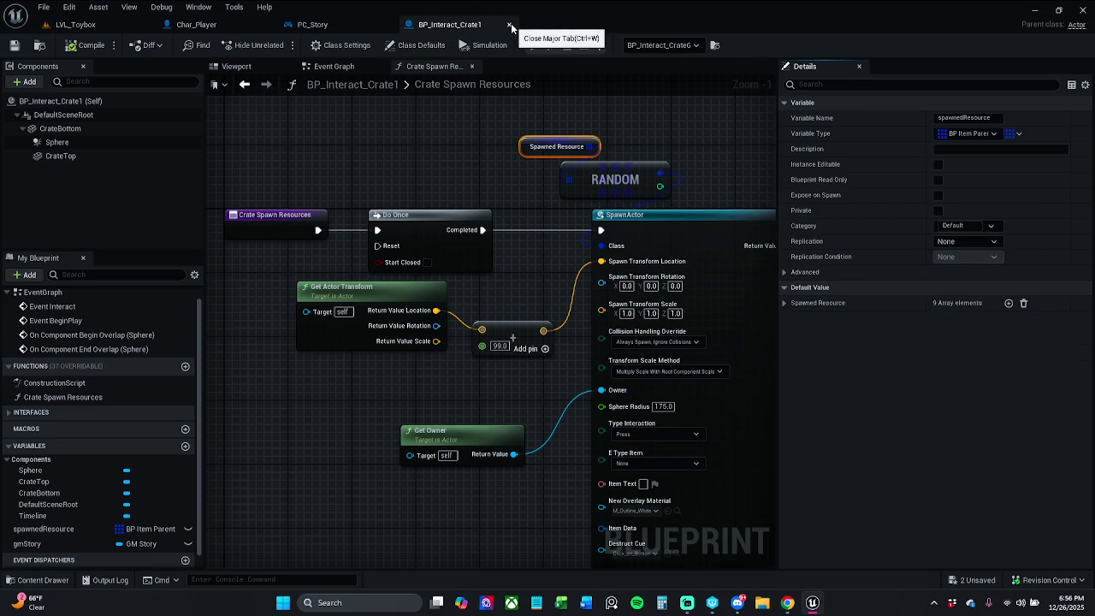
# Close BP_Interact_Crate1, then reopen and close it from the Interactables folder
pyautogui.click(511, 25)
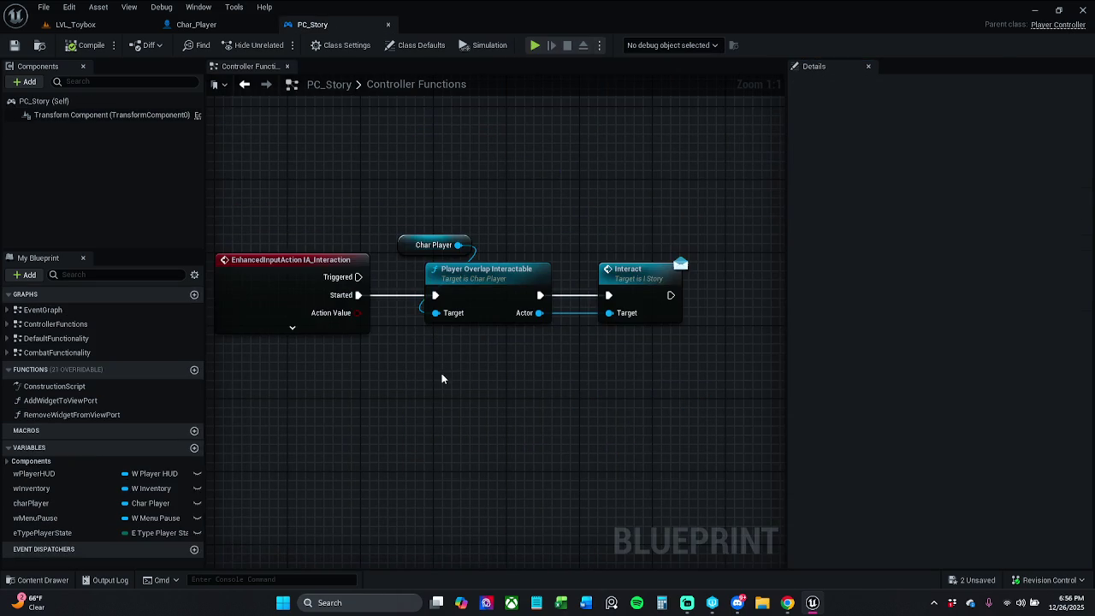
pyautogui.click(30, 580)
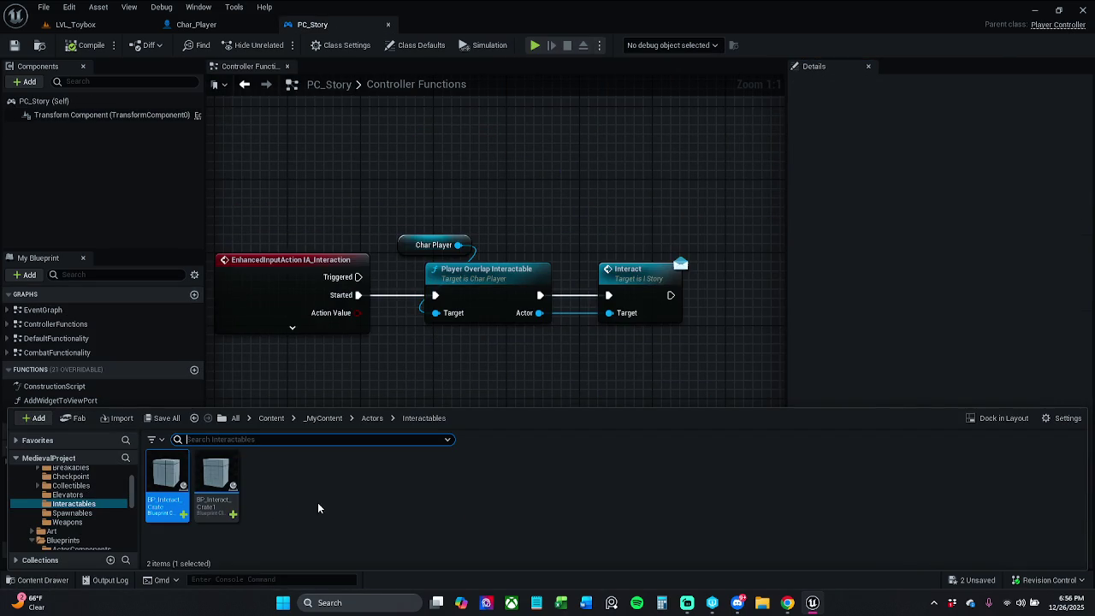
pyautogui.moveTo(227, 507)
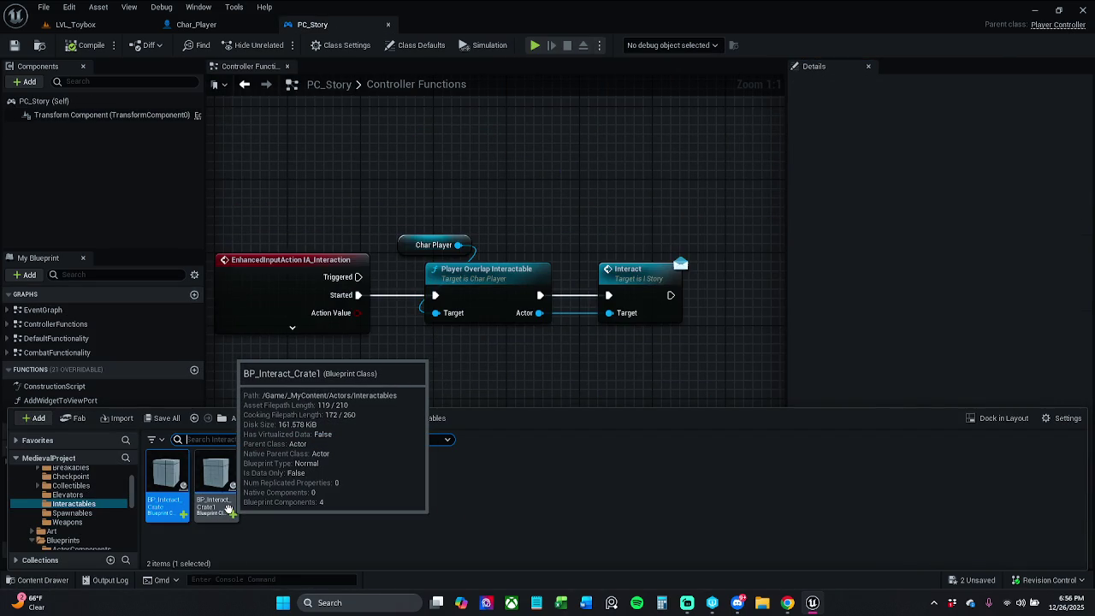
pyautogui.doubleClick(228, 507)
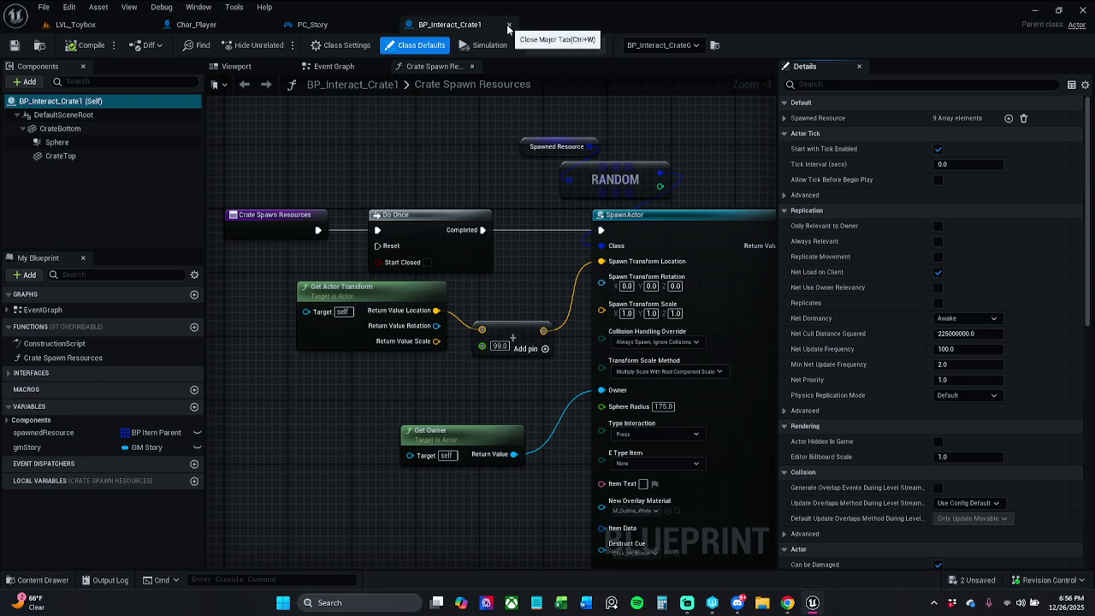
pyautogui.click(507, 24)
# Open and close the old BP_Interact_Crate, then select it in Interactables
pyautogui.click(51, 583)
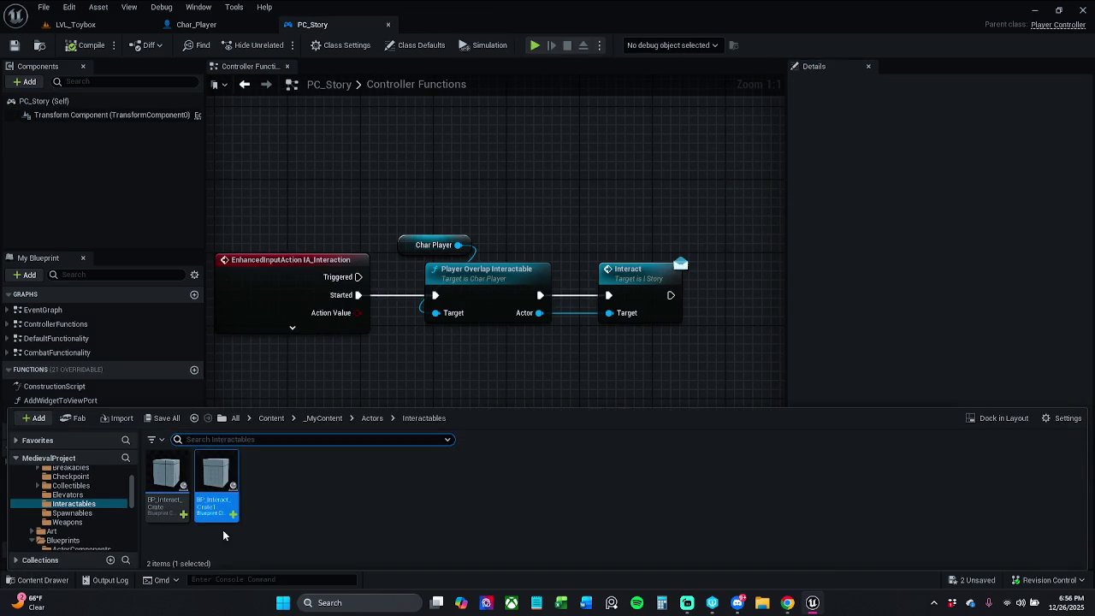
pyautogui.doubleClick(166, 500)
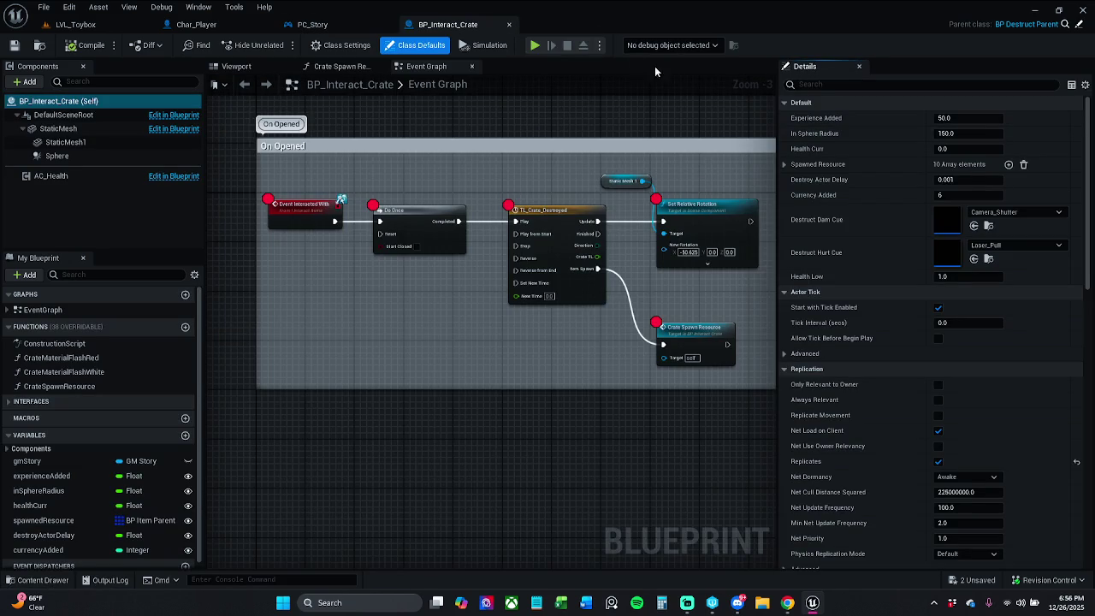
pyautogui.click(510, 24)
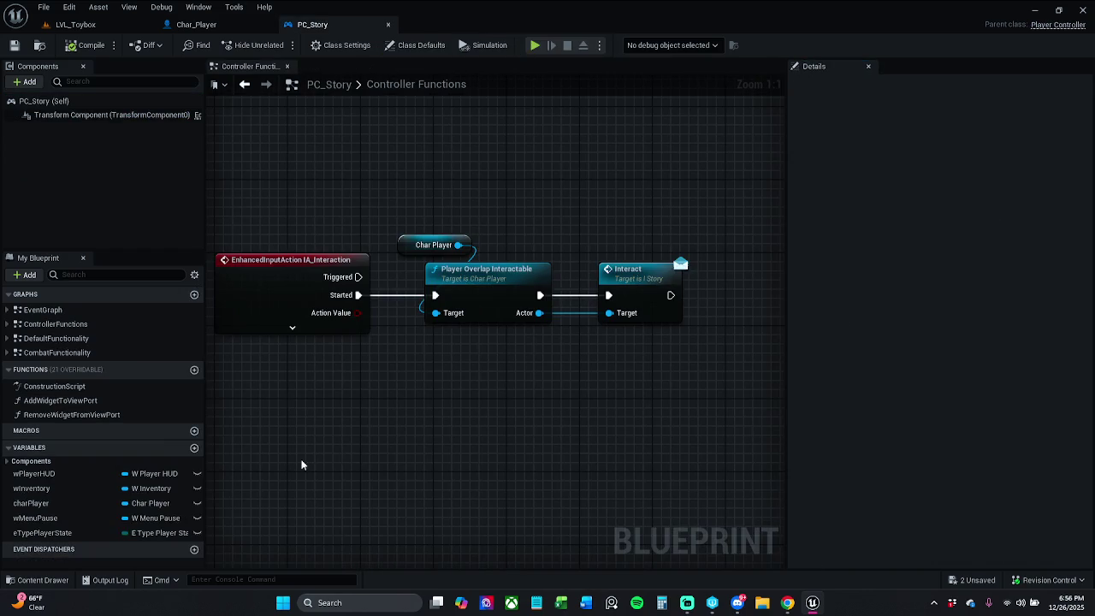
pyautogui.click(43, 581)
pyautogui.click(169, 510)
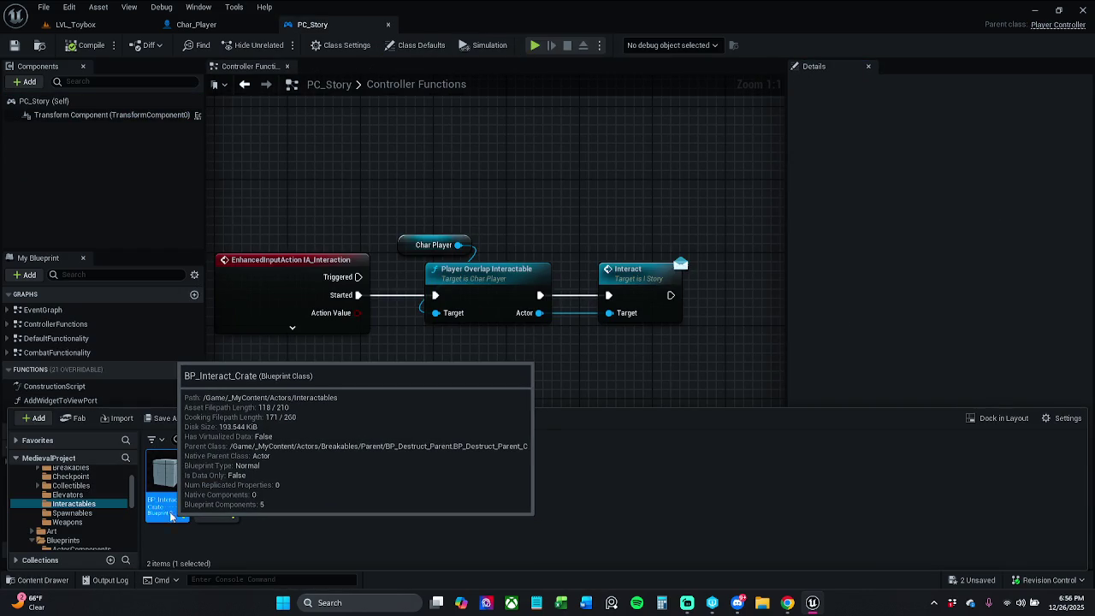
# Force-delete the old BP_Interact_Crate asset and save all assets
pyautogui.rightClick(169, 510)
pyautogui.click(249, 329)
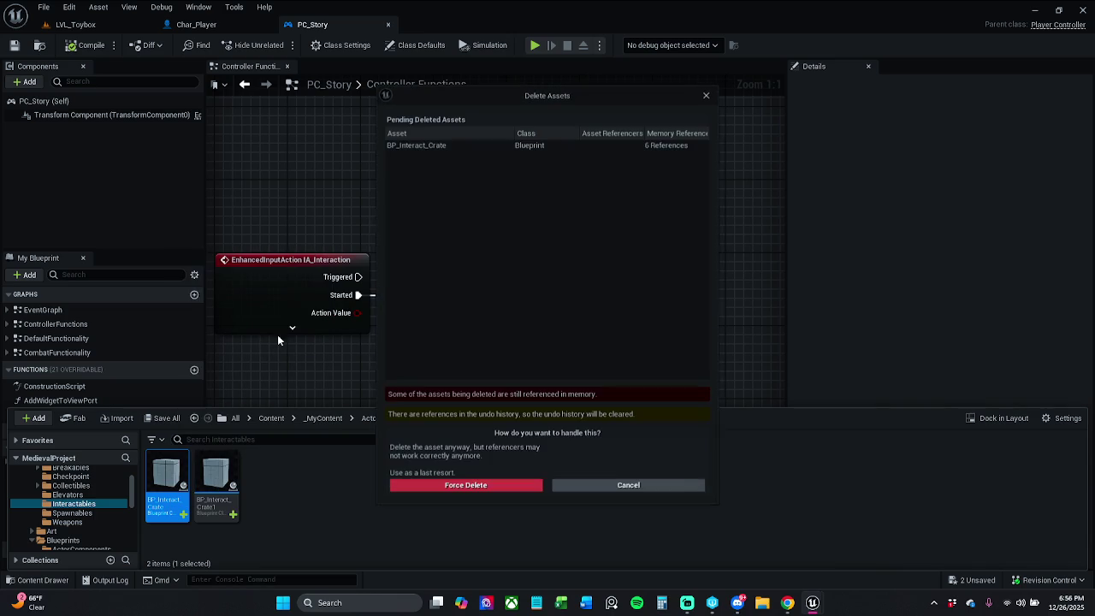
pyautogui.click(493, 484)
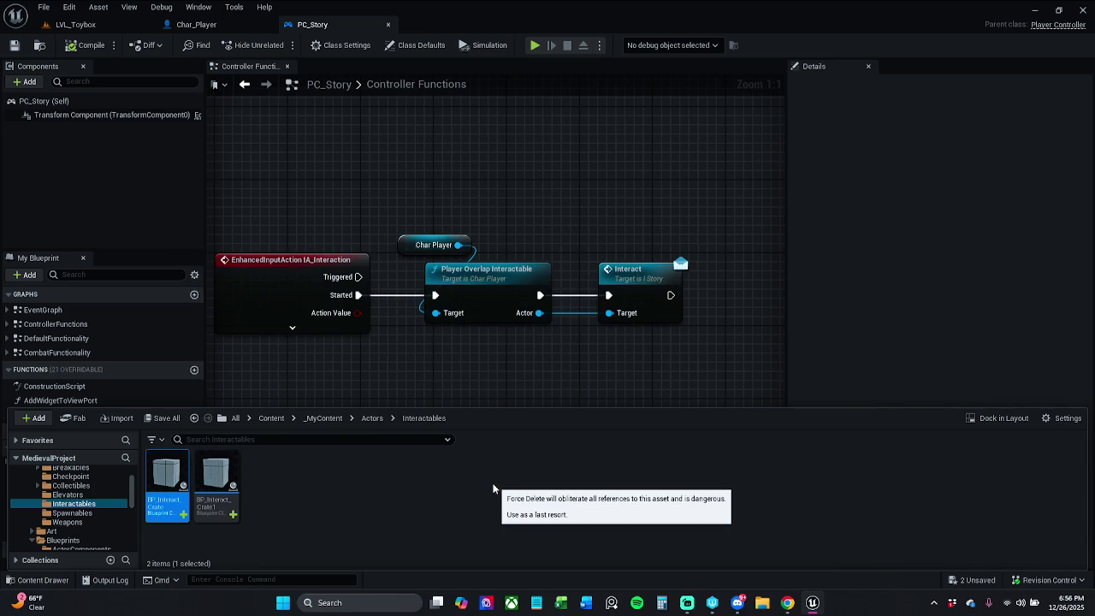
pyautogui.click(43, 7)
pyautogui.click(86, 75)
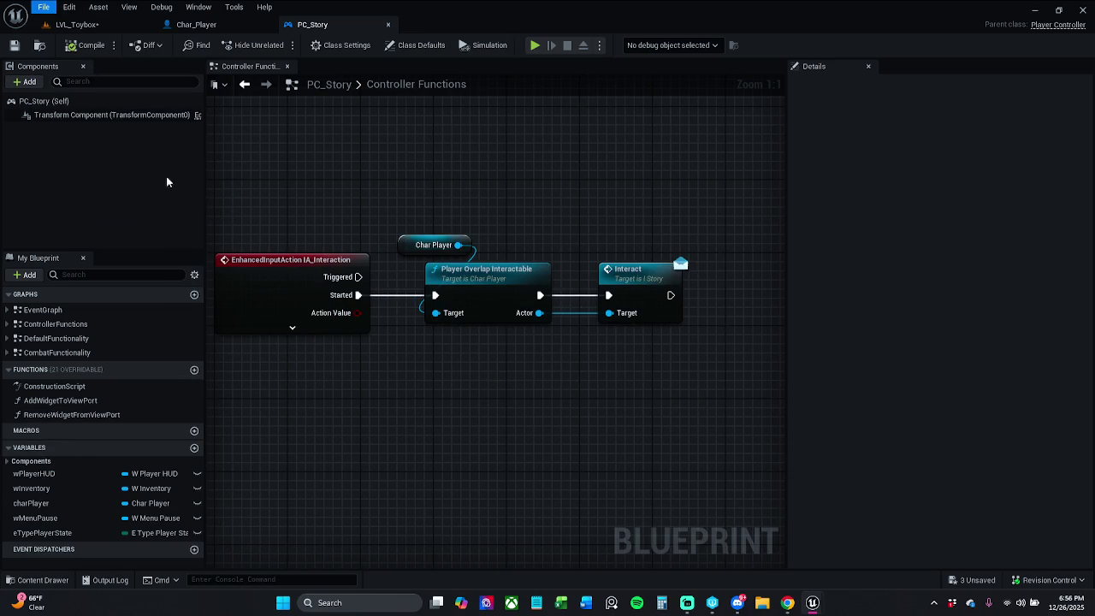
pyautogui.click(571, 430)
# Hide the Content Drawer, select the Interact call node, and save PC_Story
pyautogui.click(44, 580)
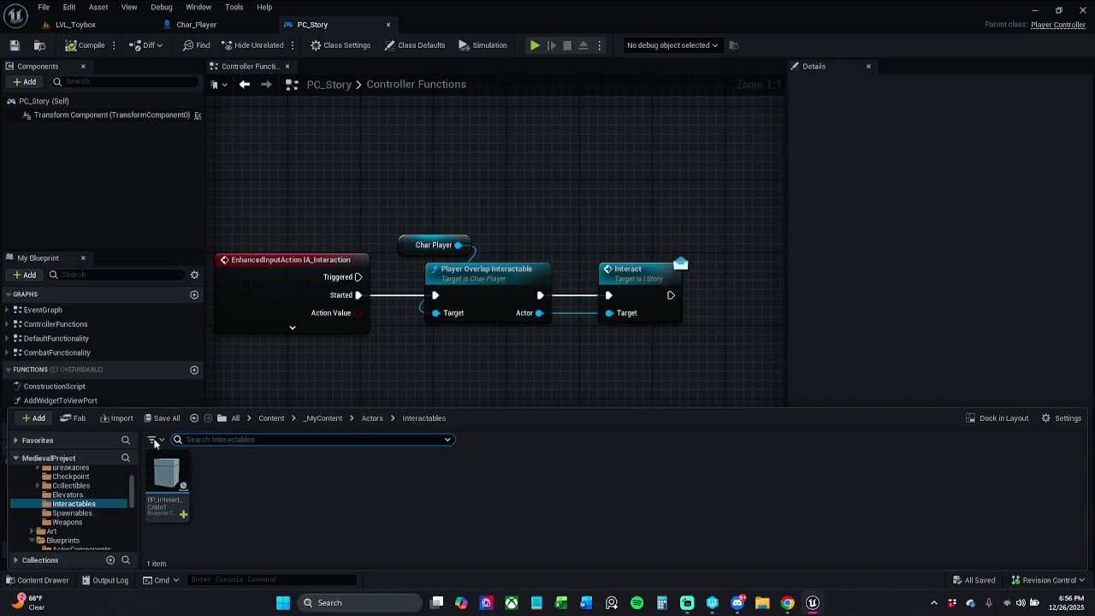
pyautogui.click(322, 372)
pyautogui.click(669, 279)
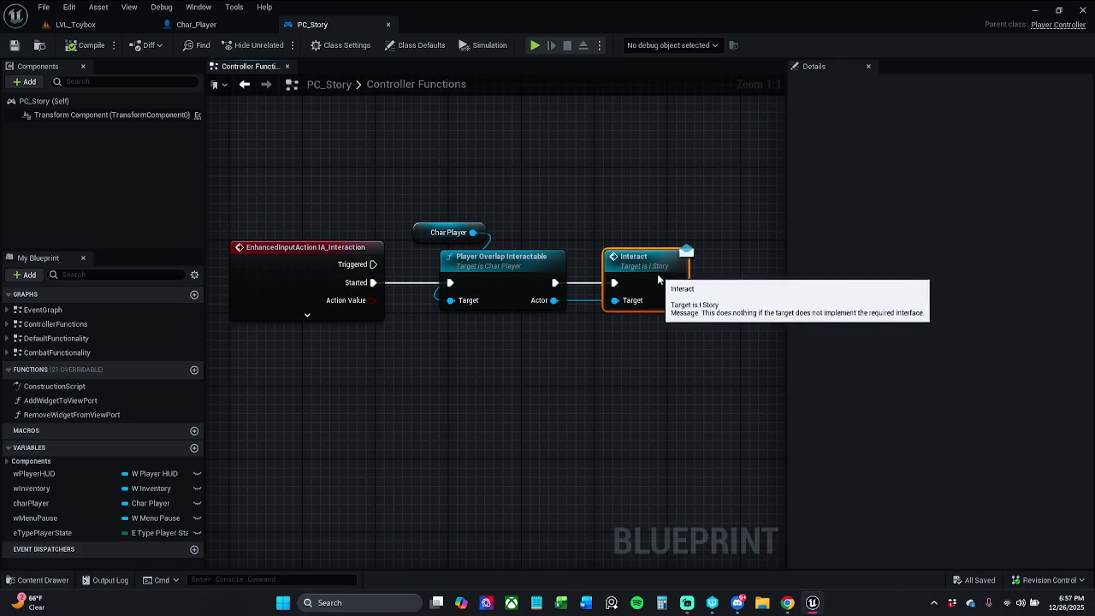
pyautogui.click(15, 45)
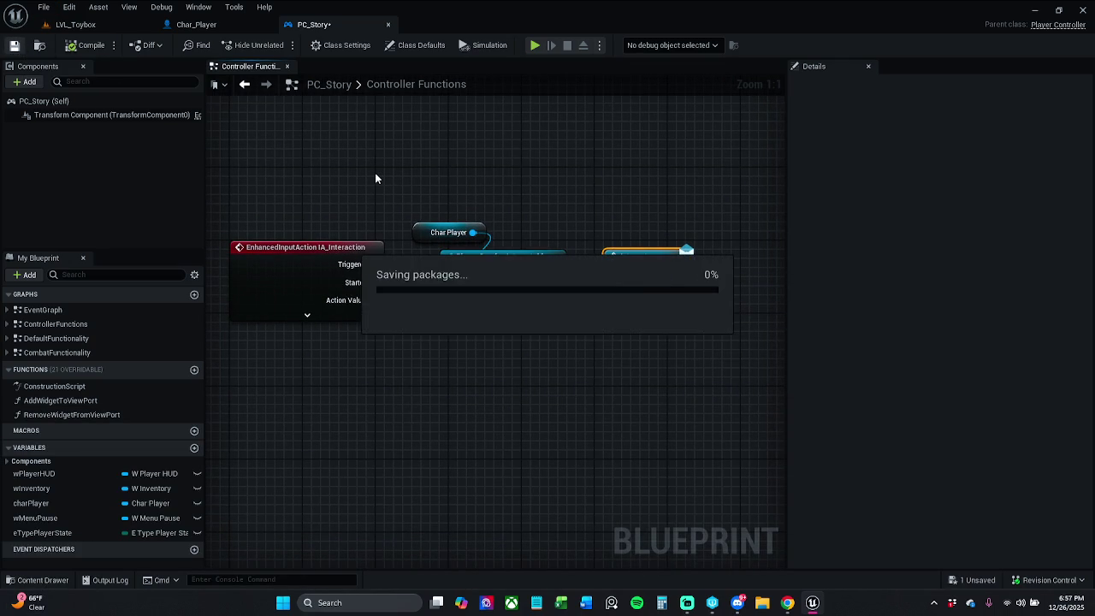
# Nudge the three PC_Story interaction nodes left, save, and return to LVL_Toybox
pyautogui.moveTo(462, 202); pyautogui.dragTo(630, 325)
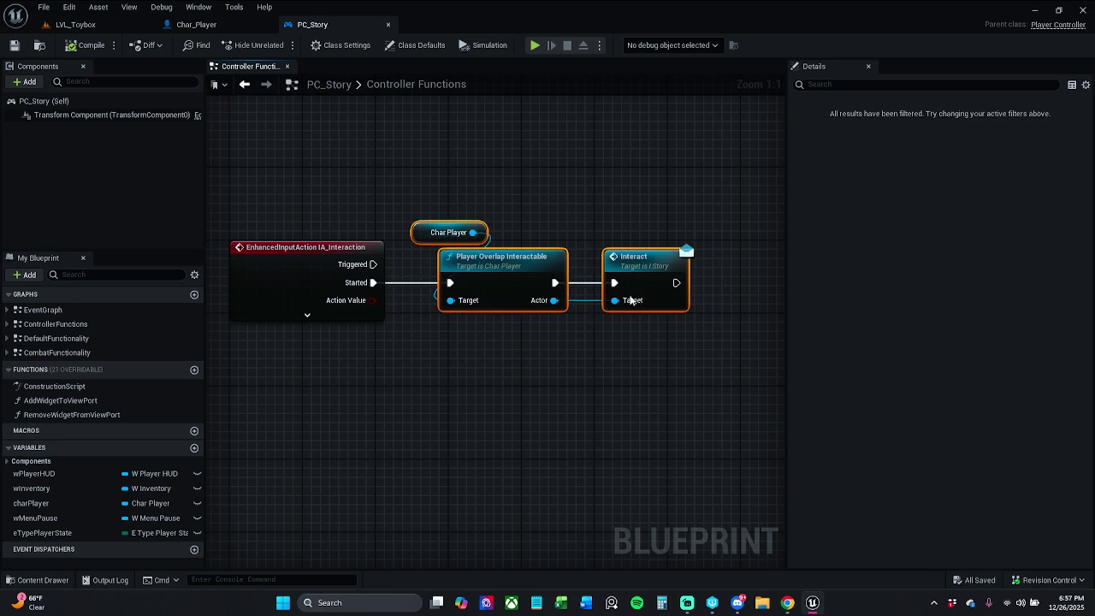
pyautogui.moveTo(657, 258); pyautogui.dragTo(642, 262)
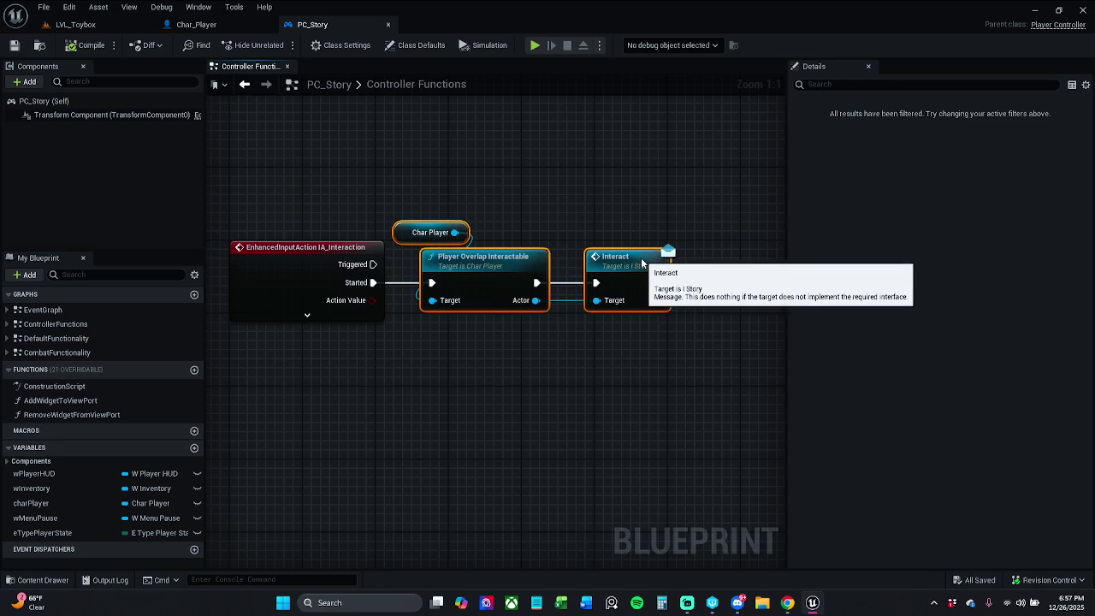
pyautogui.click(642, 179)
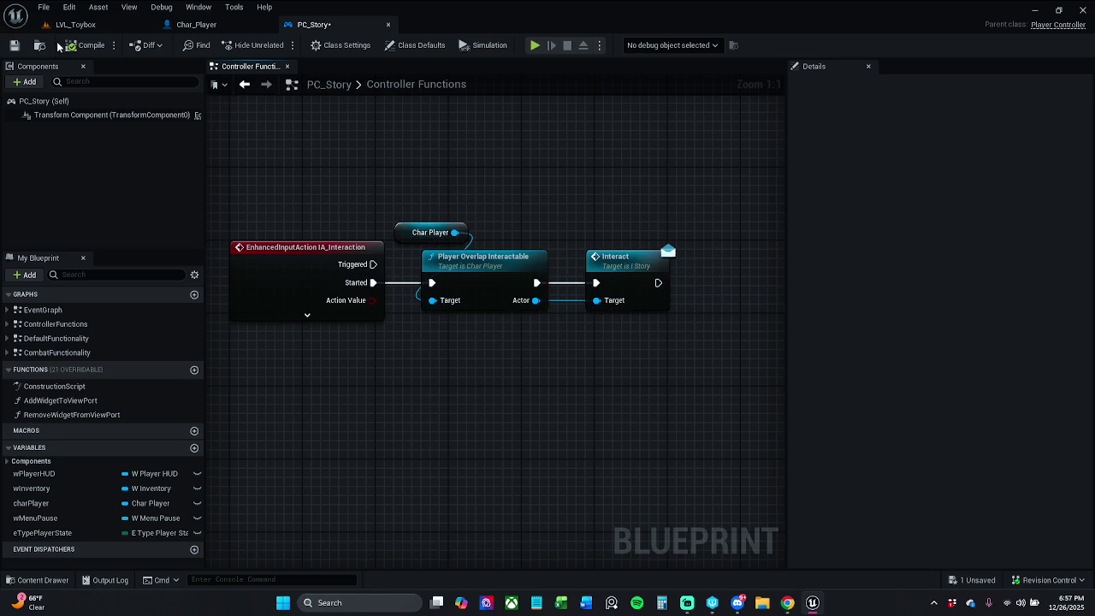
pyautogui.click(38, 10)
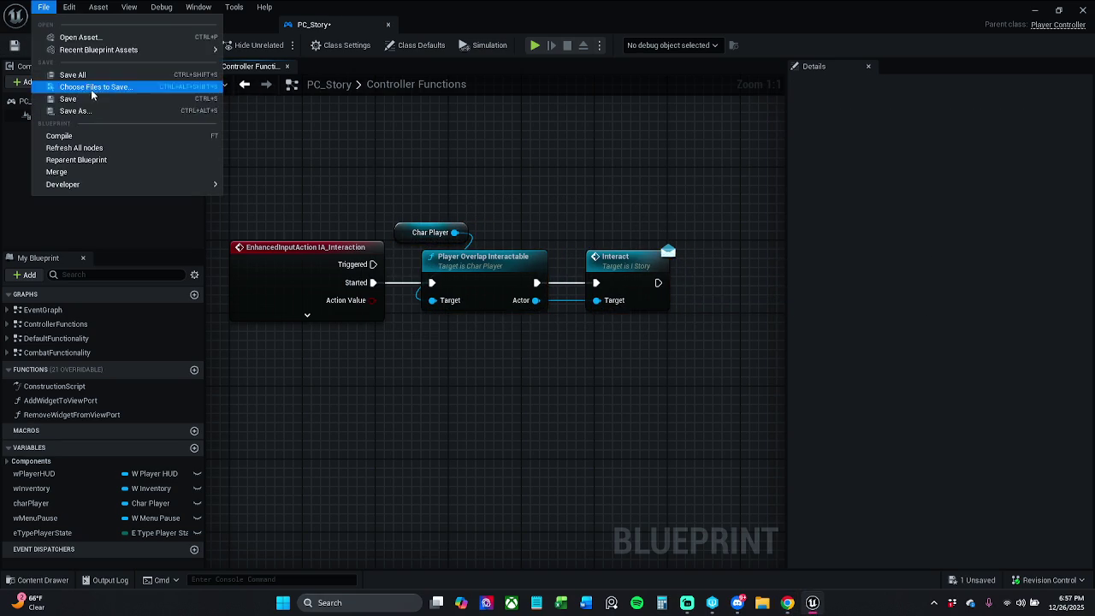
pyautogui.click(79, 79)
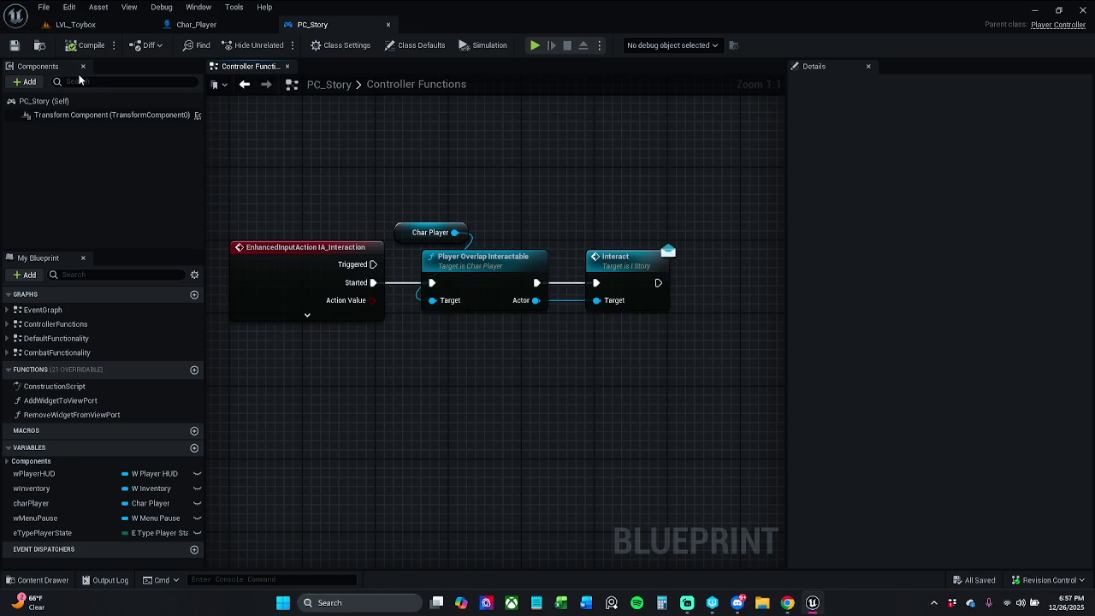
pyautogui.click(83, 26)
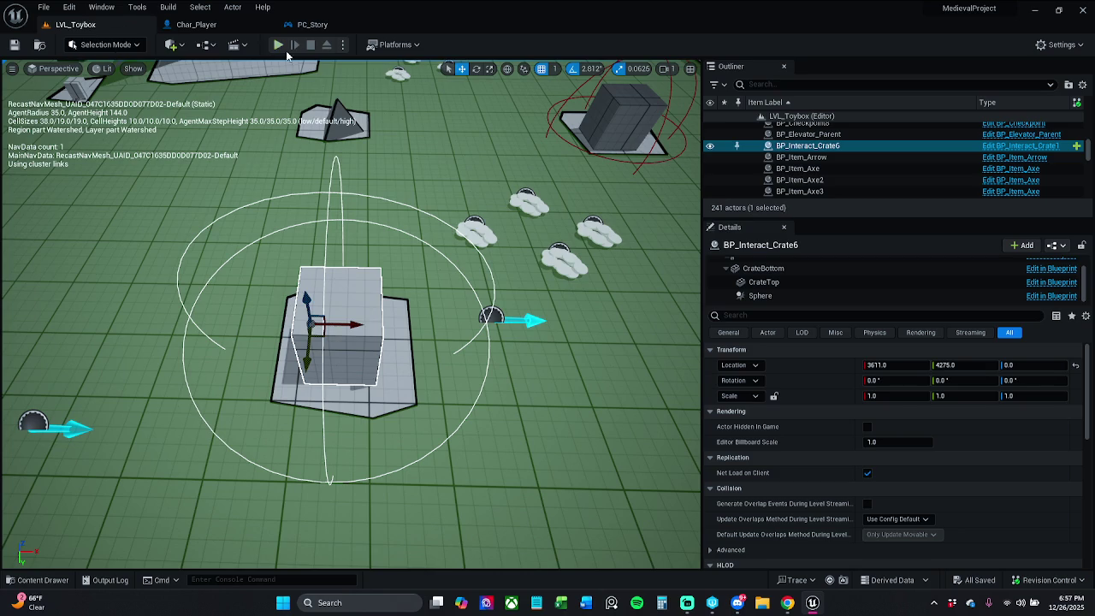
# Play-test the level, running over to pick up the bow
pyautogui.click(284, 47)
pyautogui.press('w')
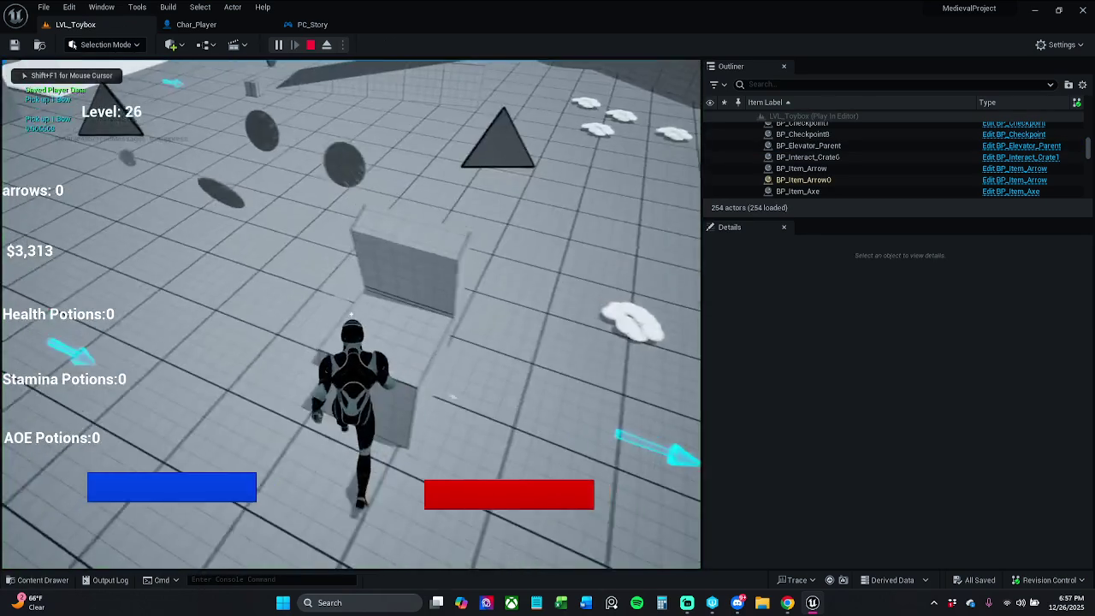
pyautogui.press('w')
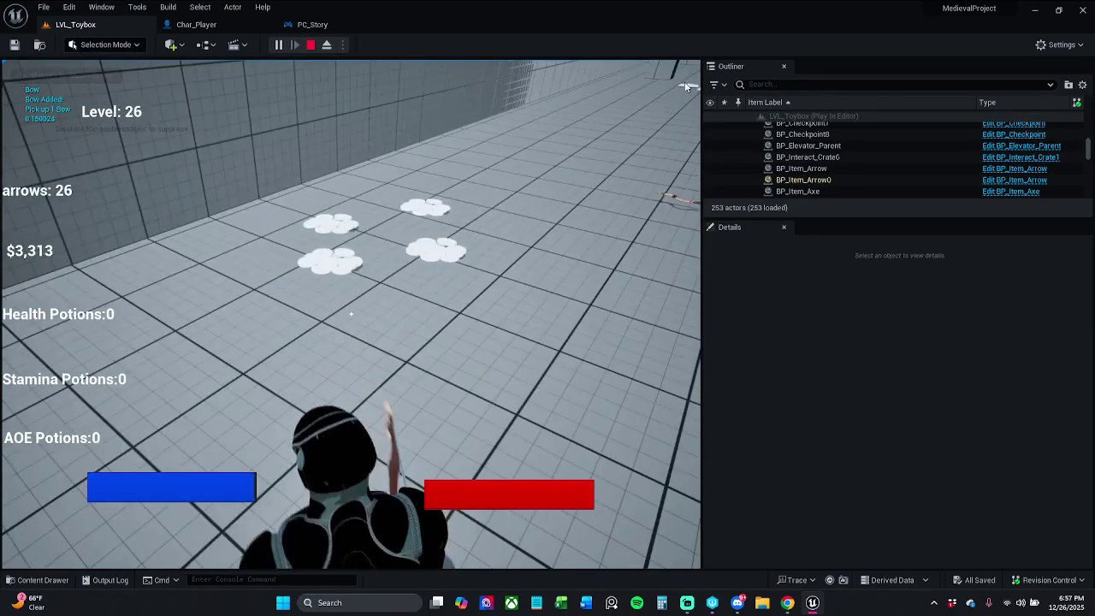
pyautogui.press('Escape')
# Frame the crate and open BP_Interact_Crate1 to edit its 99.0 spawn offset
pyautogui.press('f')
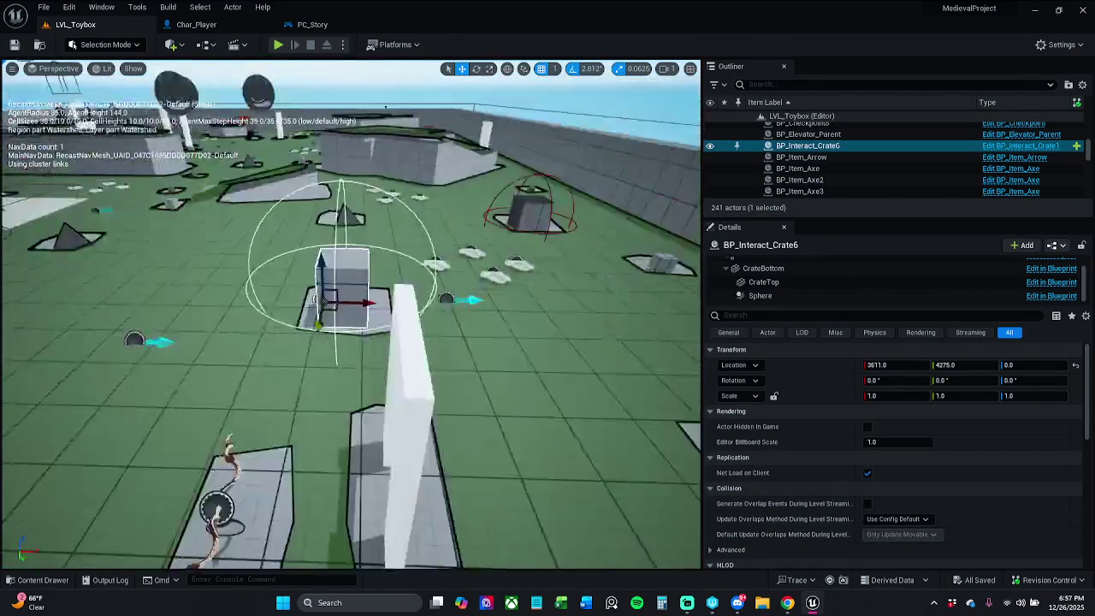
pyautogui.click(1037, 146)
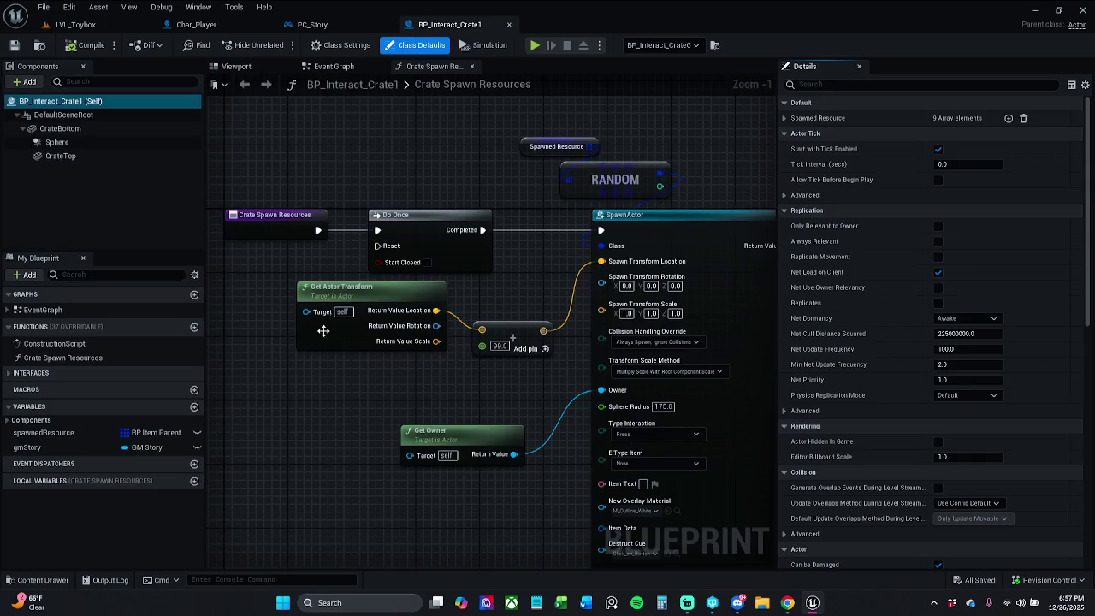
pyautogui.click(499, 345)
# Set the spawn offset to 120.0 and play-test that opening the crate spawns potions
pyautogui.write('120')
pyautogui.press('Return')
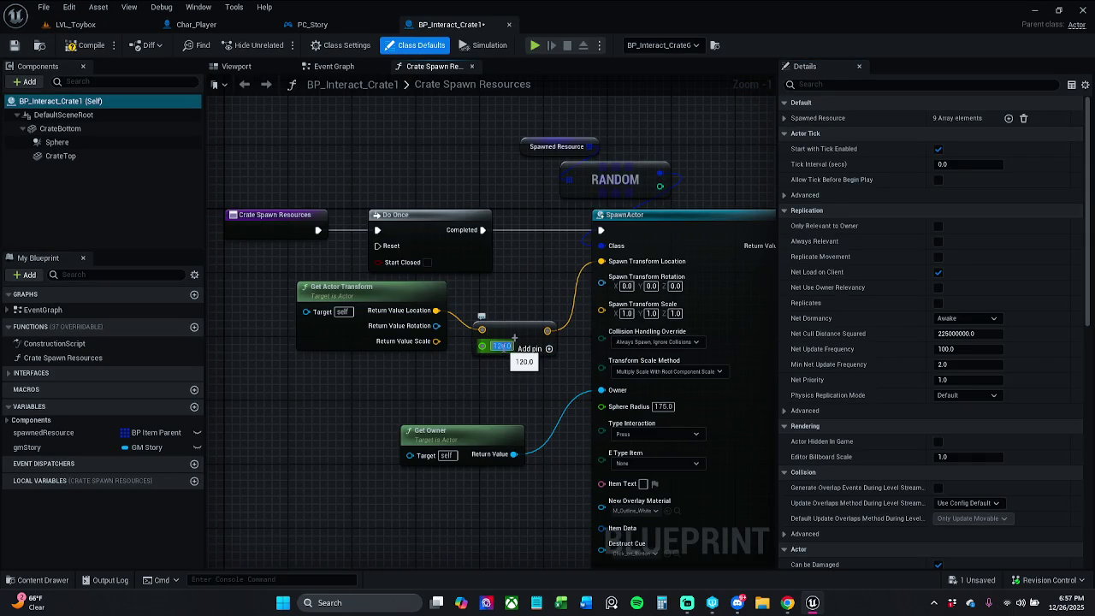
pyautogui.click(64, 24)
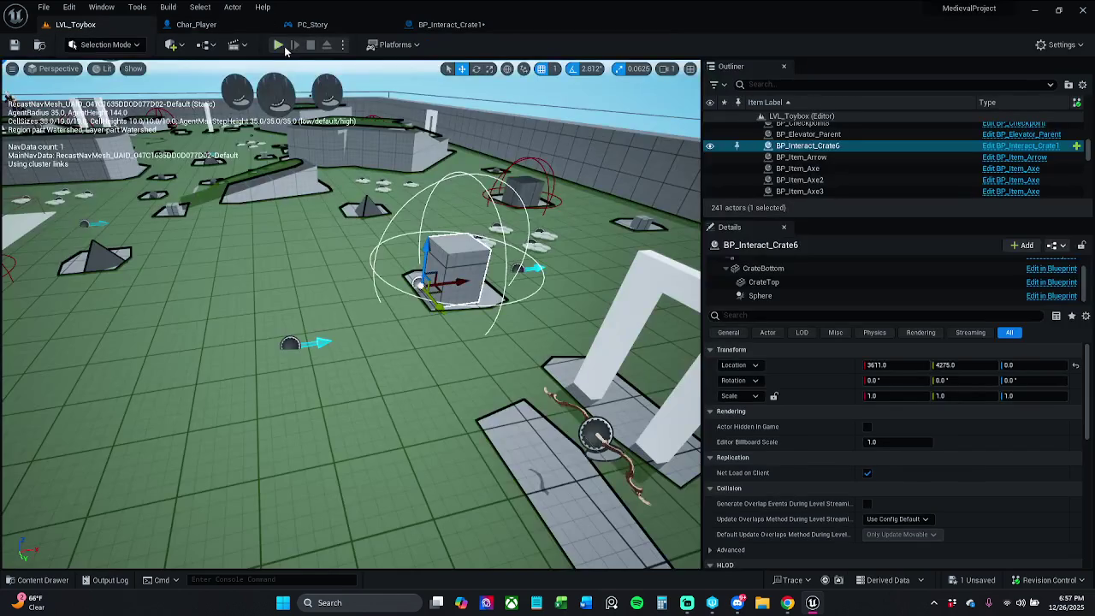
pyautogui.click(281, 46)
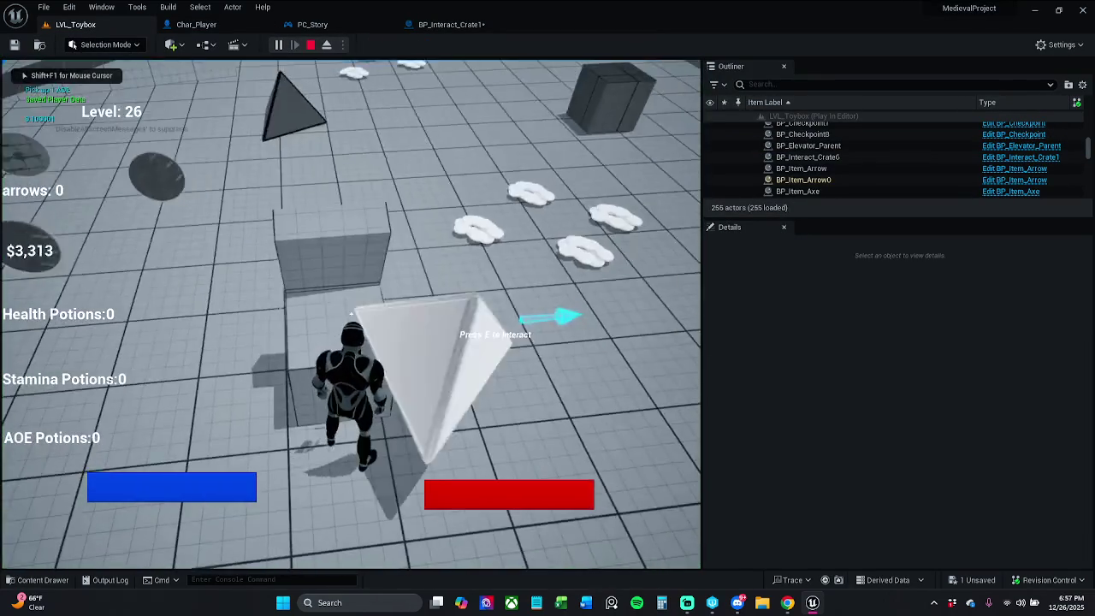
pyautogui.press('e')
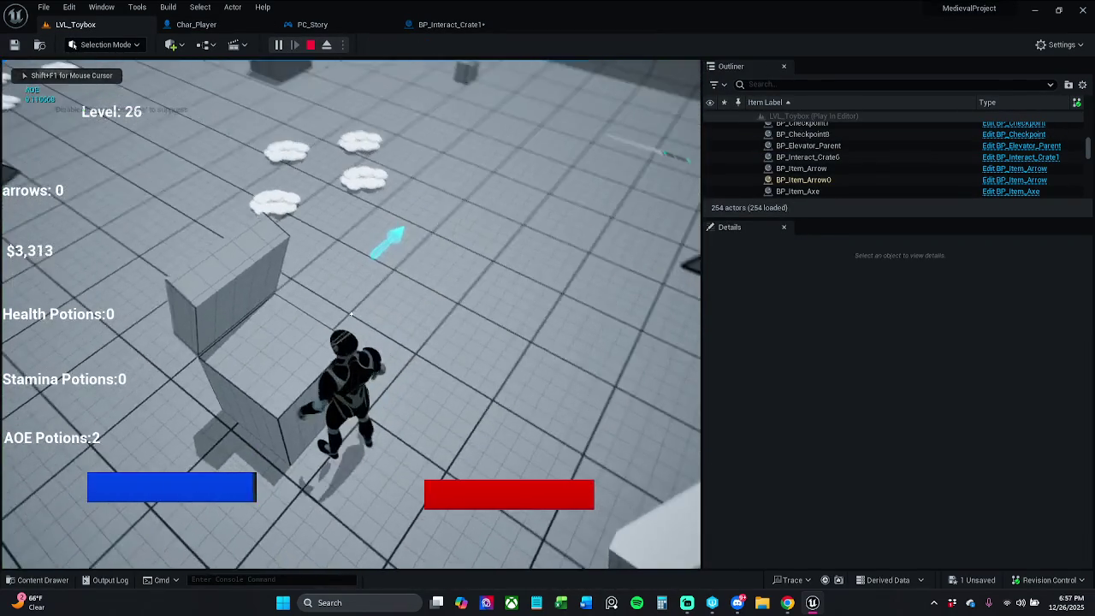
pyautogui.press('Escape')
pyautogui.click(280, 45)
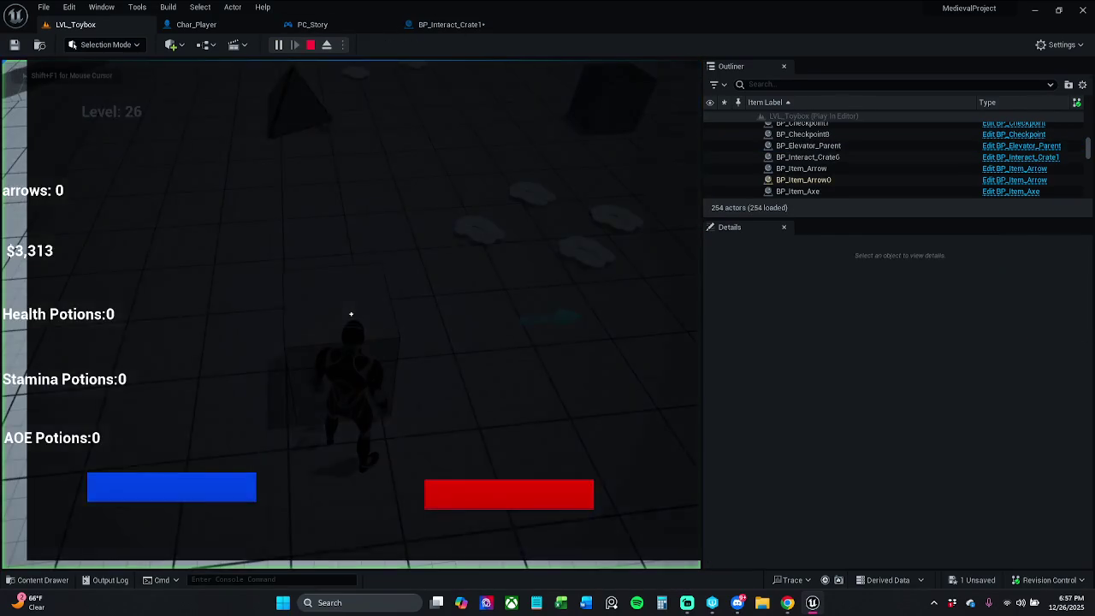
pyautogui.press('Escape')
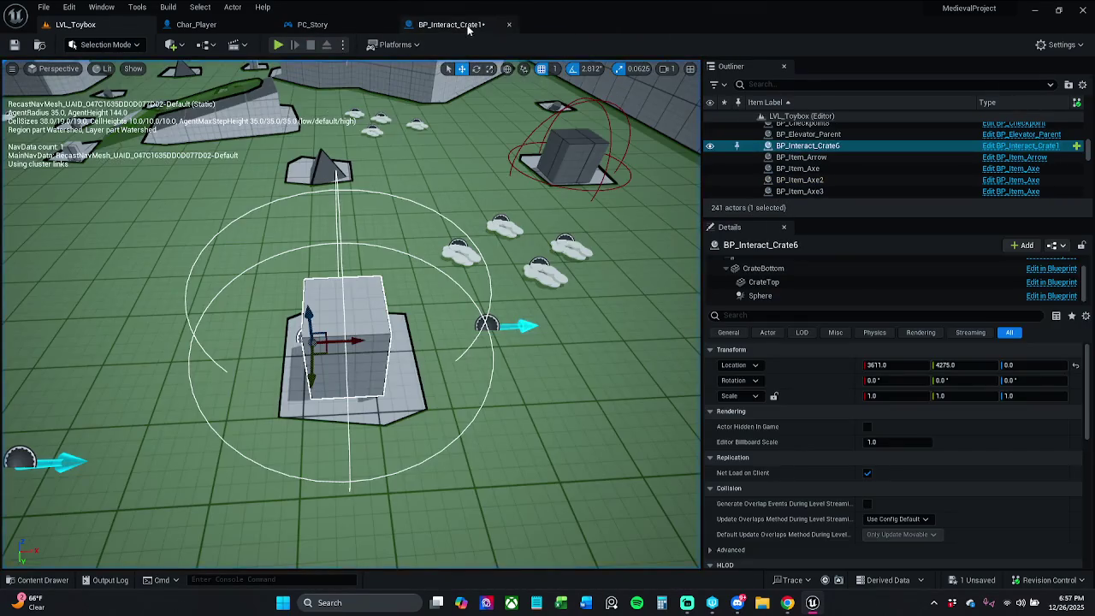
# Save the crate blueprint and all remaining changes via File > Save All
pyautogui.click(466, 26)
pyautogui.click(14, 44)
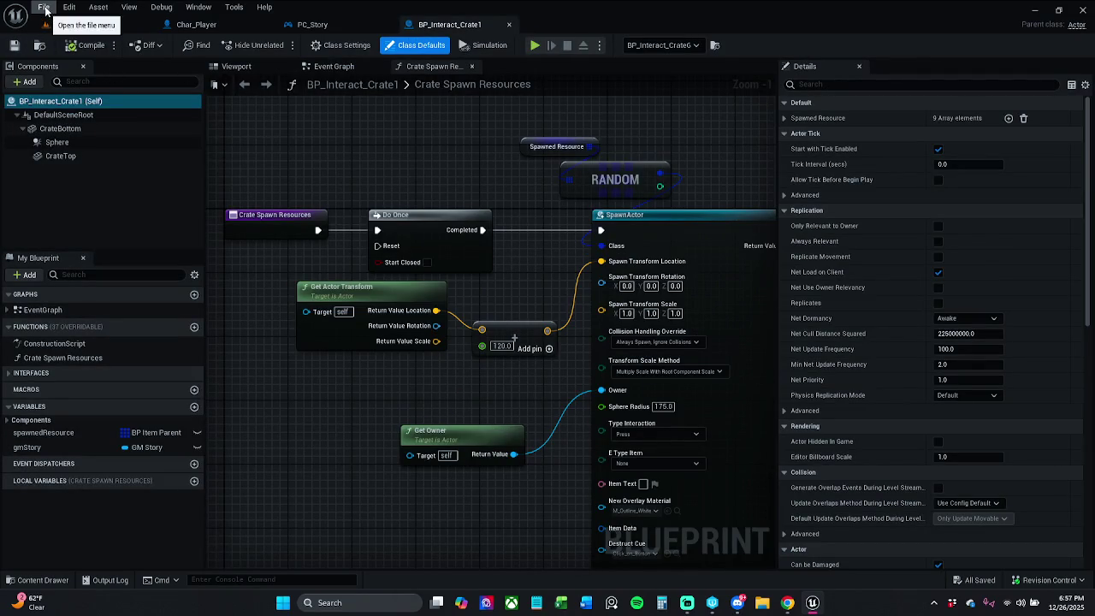
pyautogui.click(45, 10)
pyautogui.click(60, 74)
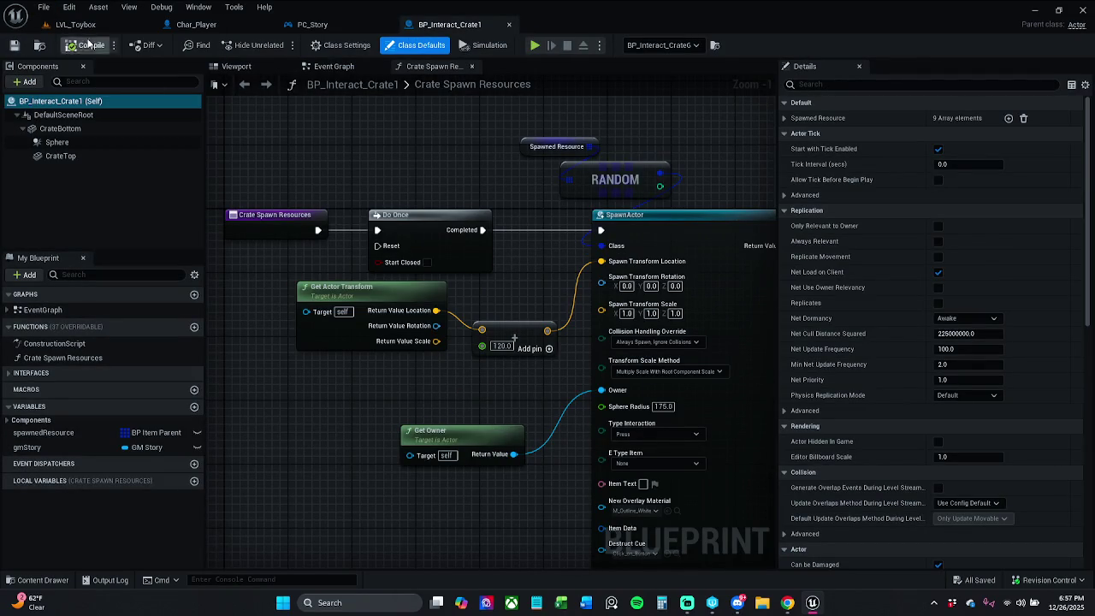
pyautogui.click(43, 8)
pyautogui.click(60, 73)
pyautogui.click(43, 8)
pyautogui.click(60, 75)
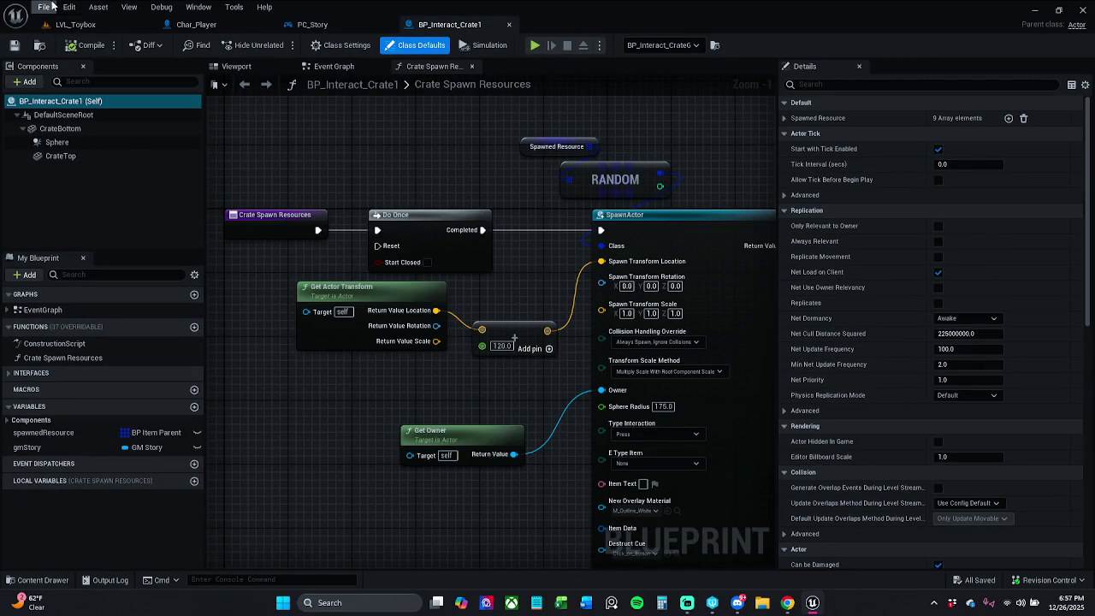
pyautogui.click(47, 6)
pyautogui.click(60, 75)
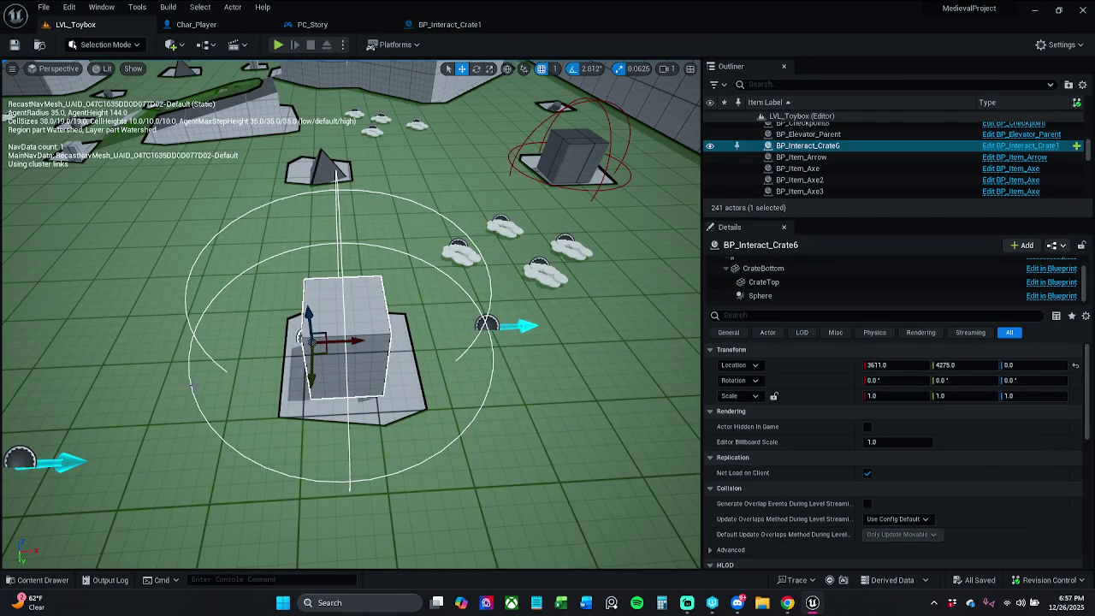
# Package the project for Windows with MedievalProject as the output folder
pyautogui.click(396, 45)
pyautogui.moveTo(436, 189)
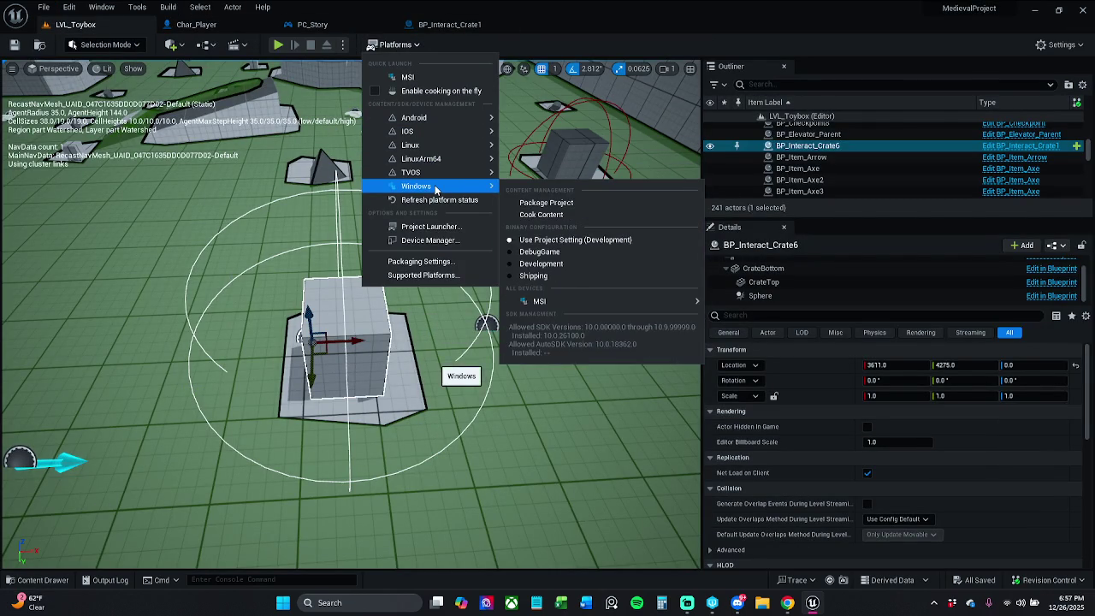
pyautogui.click(585, 202)
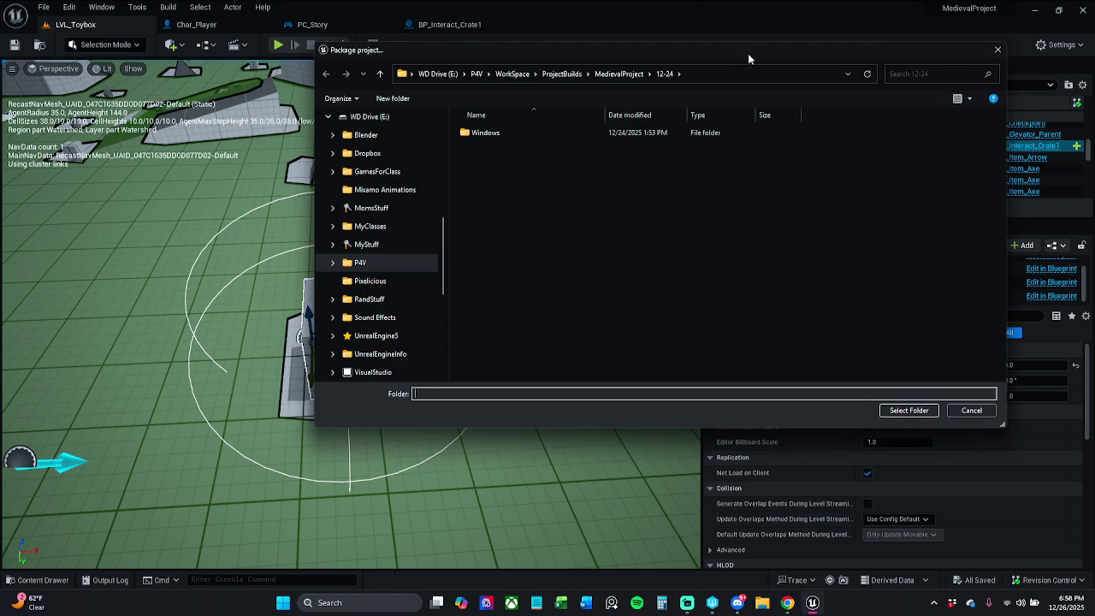
pyautogui.moveTo(748, 56)
pyautogui.mouseDown()
pyautogui.moveTo(437, 116)
pyautogui.moveTo(515, 83)
pyautogui.moveTo(569, 77)
pyautogui.mouseUp()
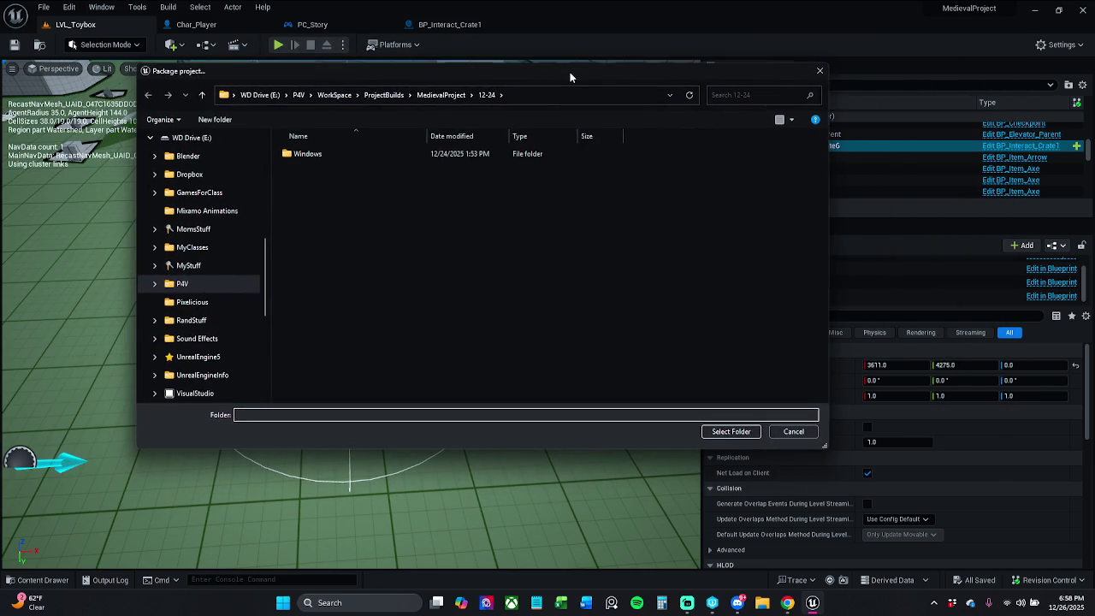
pyautogui.click(454, 94)
pyautogui.rightClick(326, 395)
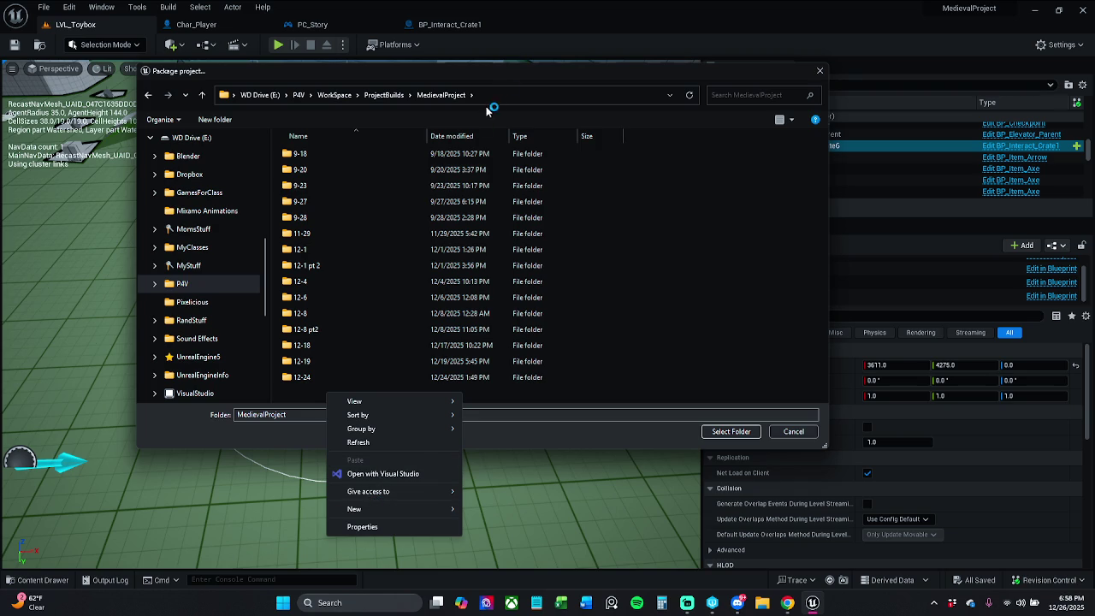
pyautogui.press('Escape')
pyautogui.press('Escape')
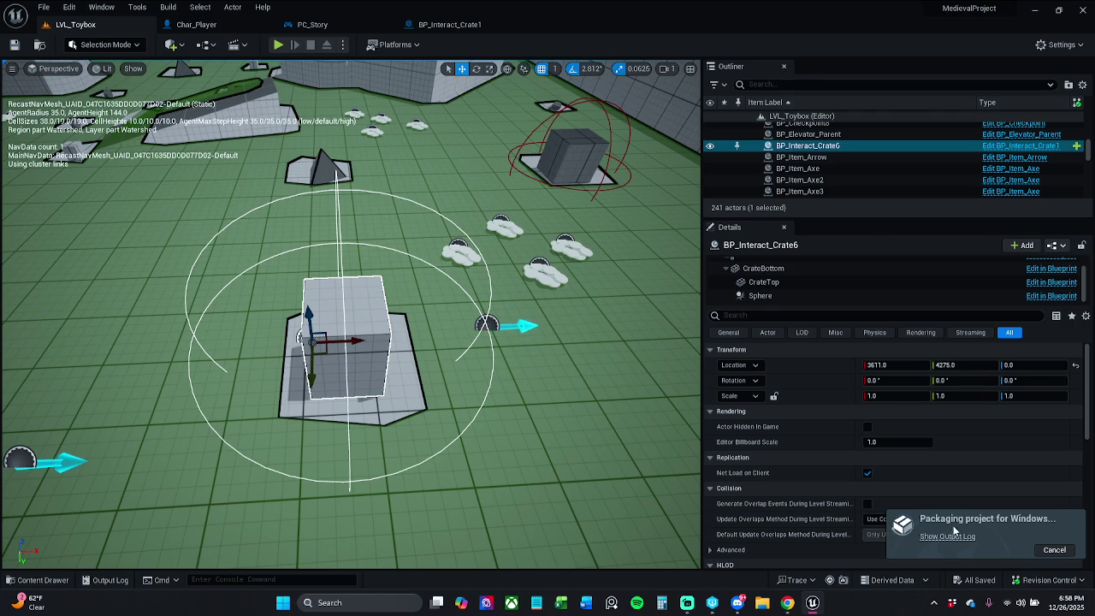
# Open the Output Log to follow the Windows packaging messages
pyautogui.hotkey('ctrl', 'shift', 'space')
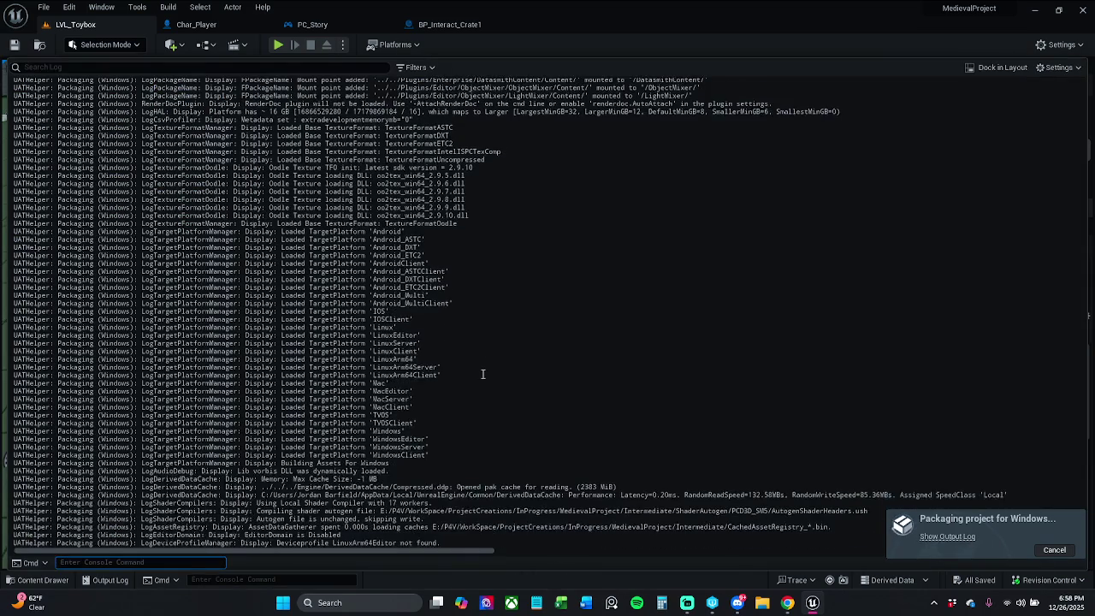